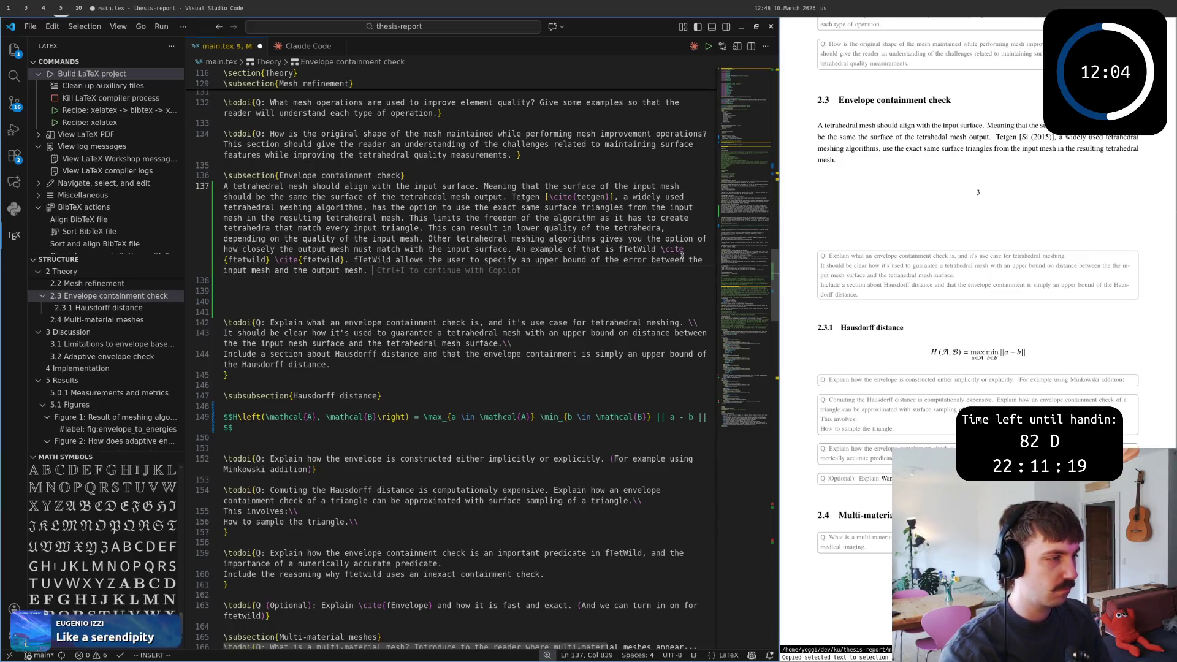
text(This gives)
Write the closing sentence: fTetWild gets freedom to produce well-formed tetrahedra within a known bound.
key(Escape)
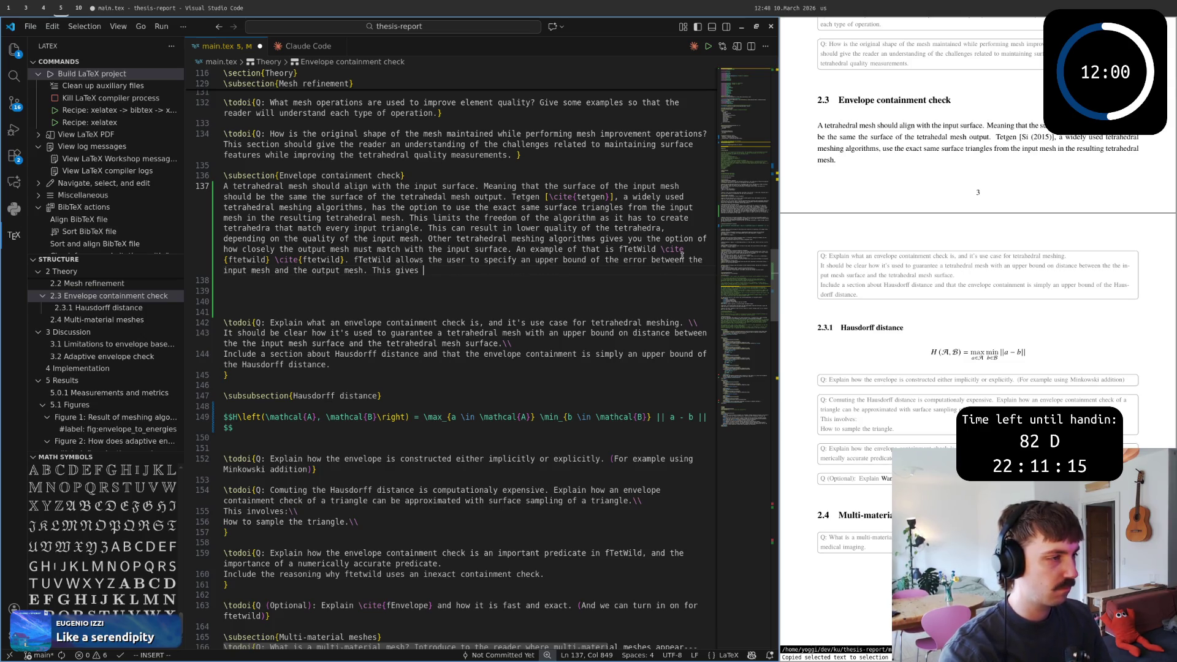
text(ftetWild)
key(Escape)
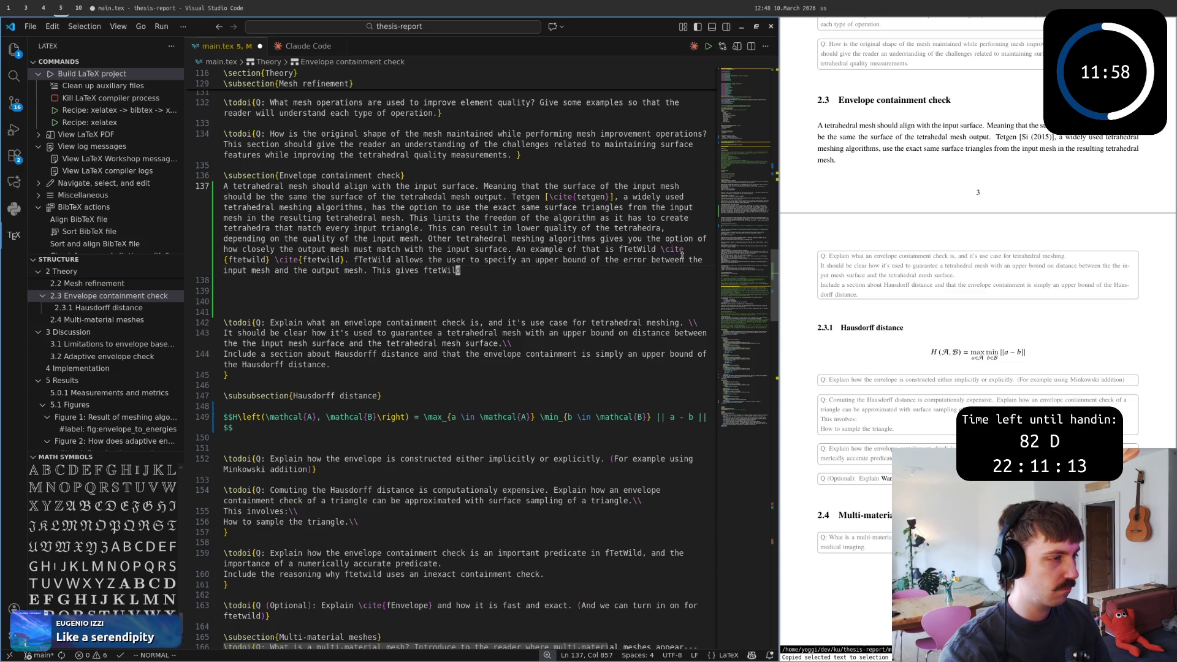
key(asciitilde)
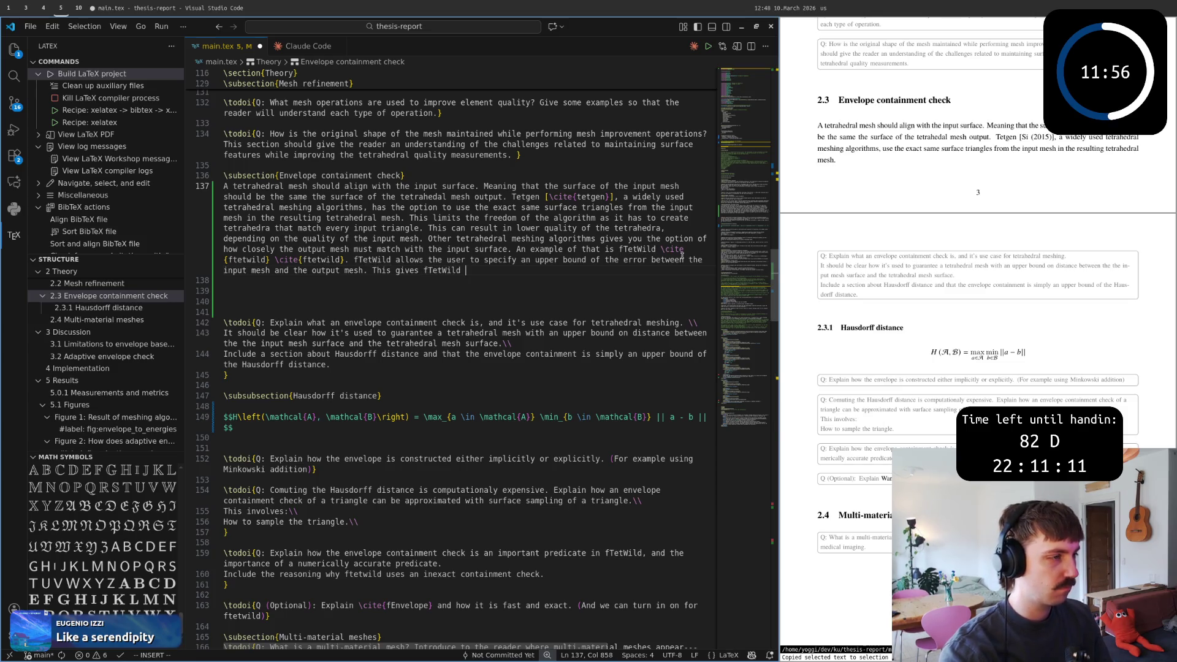
text(A more)
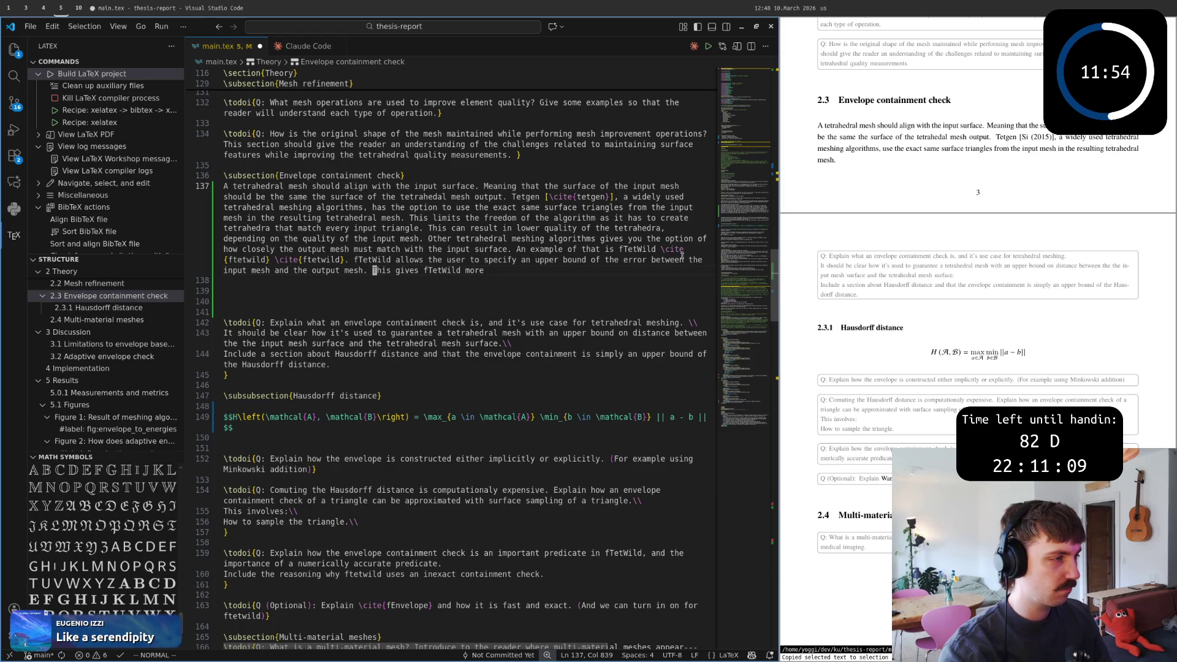
text(A)
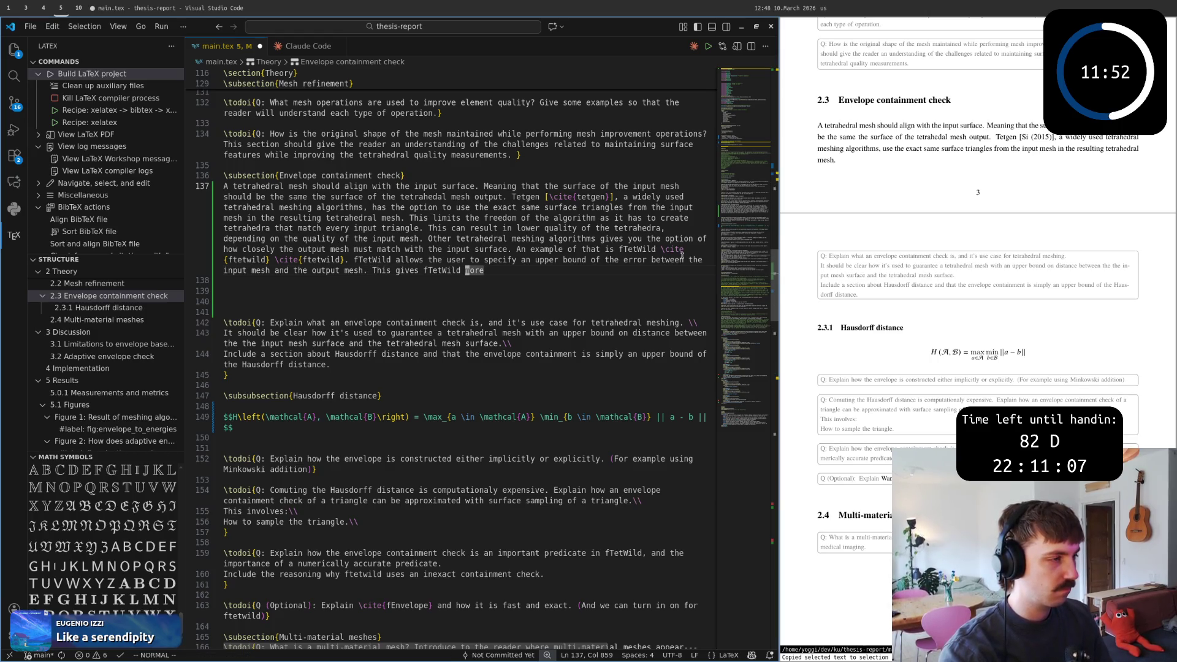
key(dollar)
key(D)
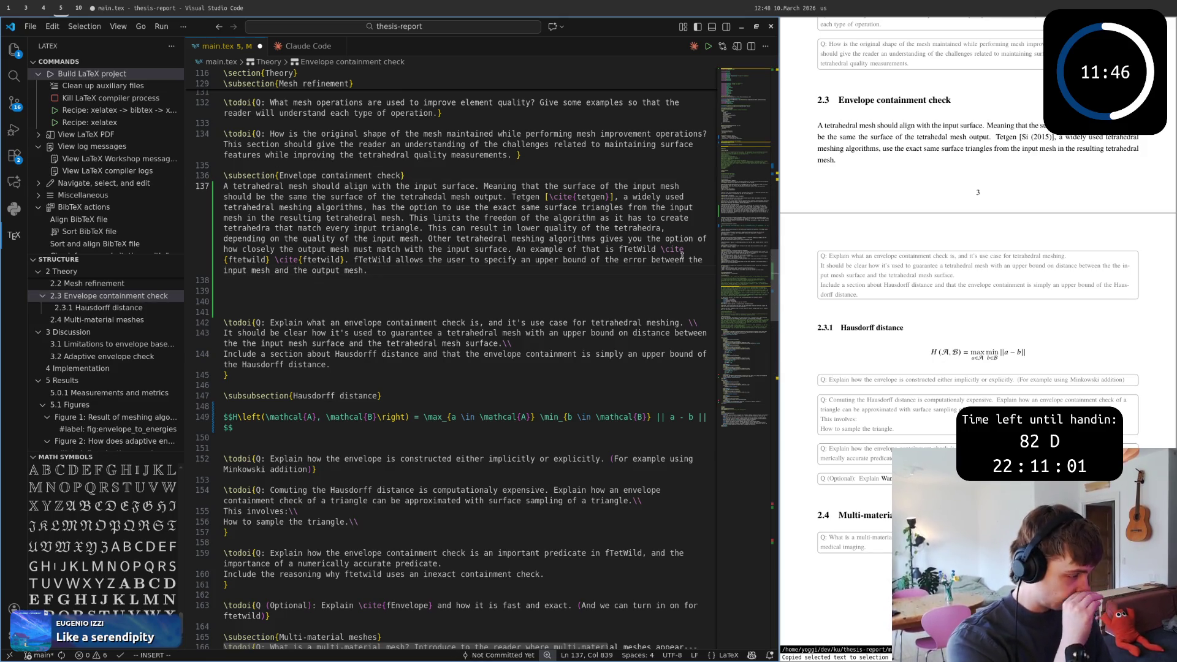
text(This )
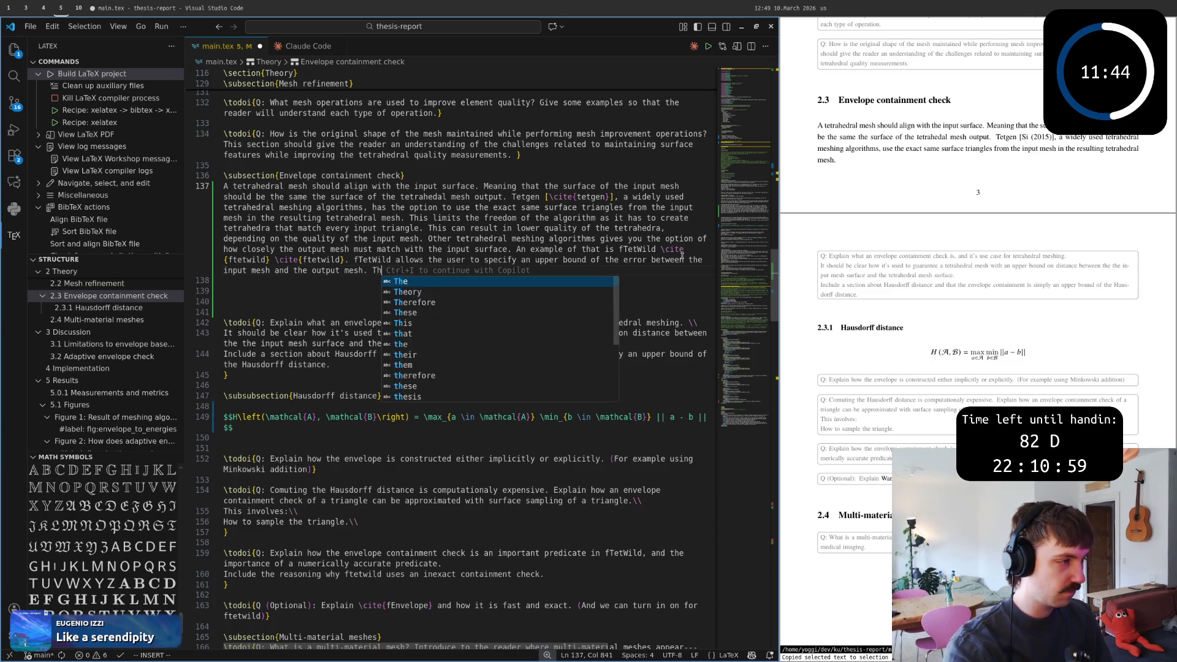
text(gives fT)
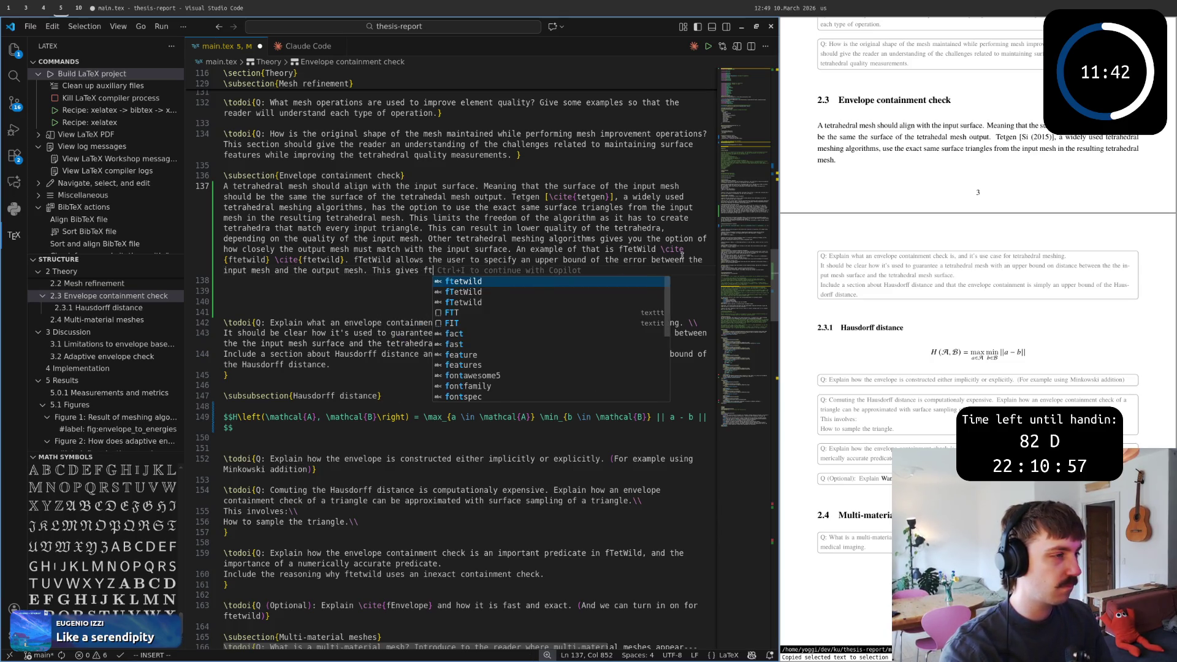
text(e)
key(Tab)
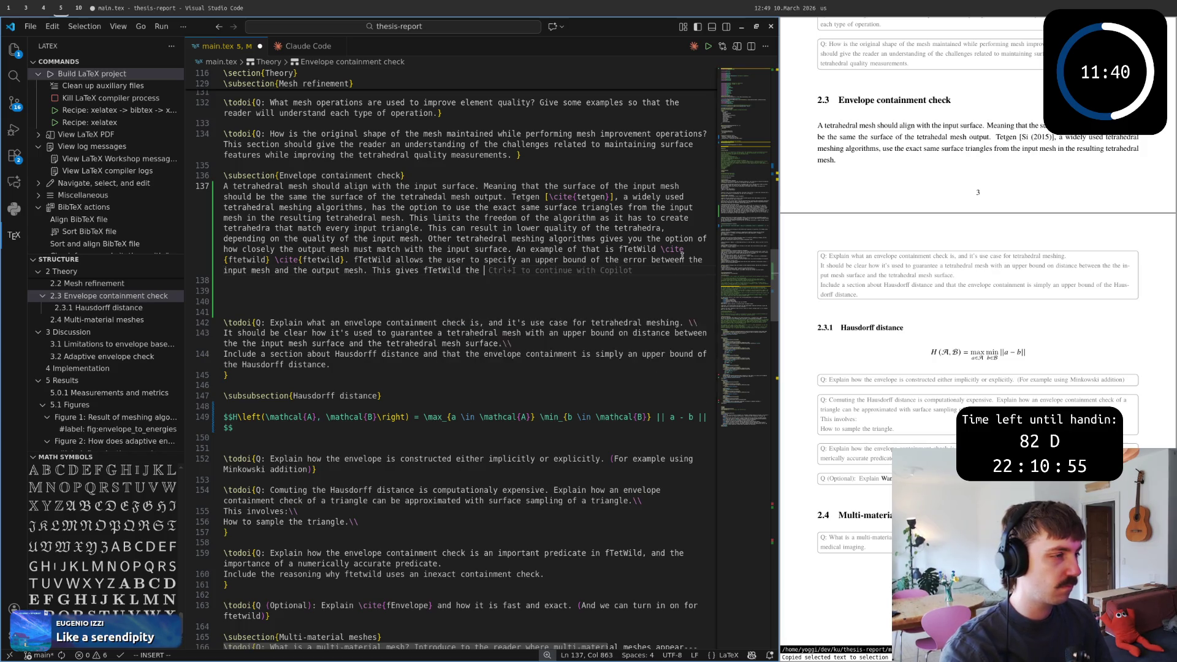
text(freedom to pro)
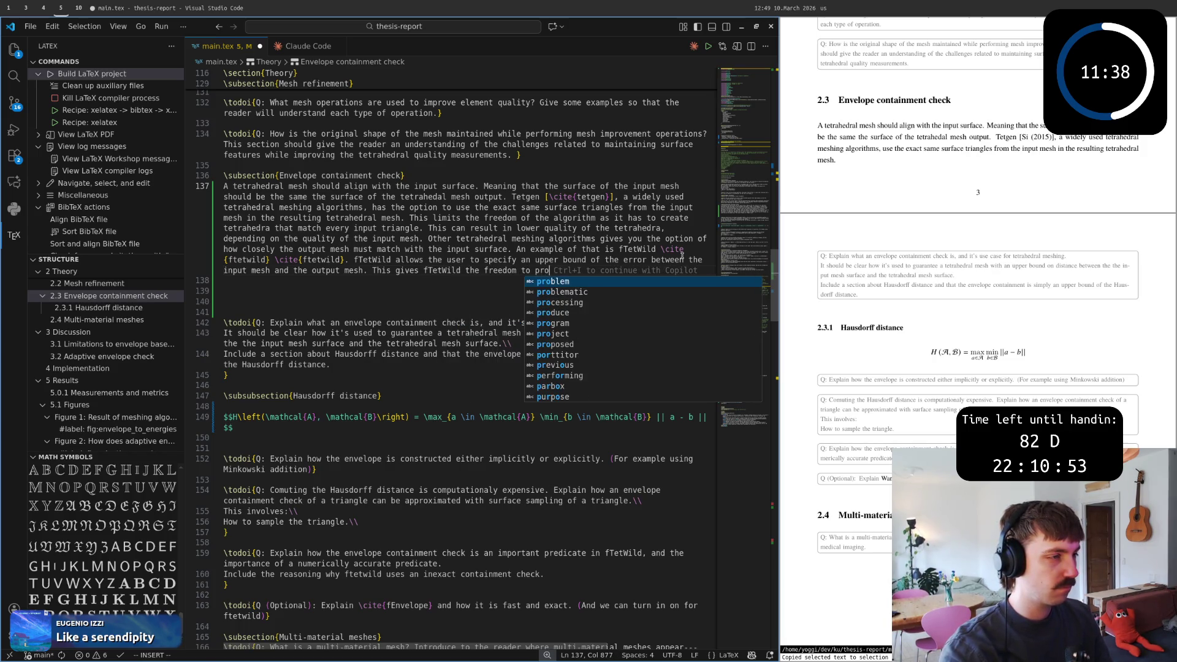
text(duce well-form)
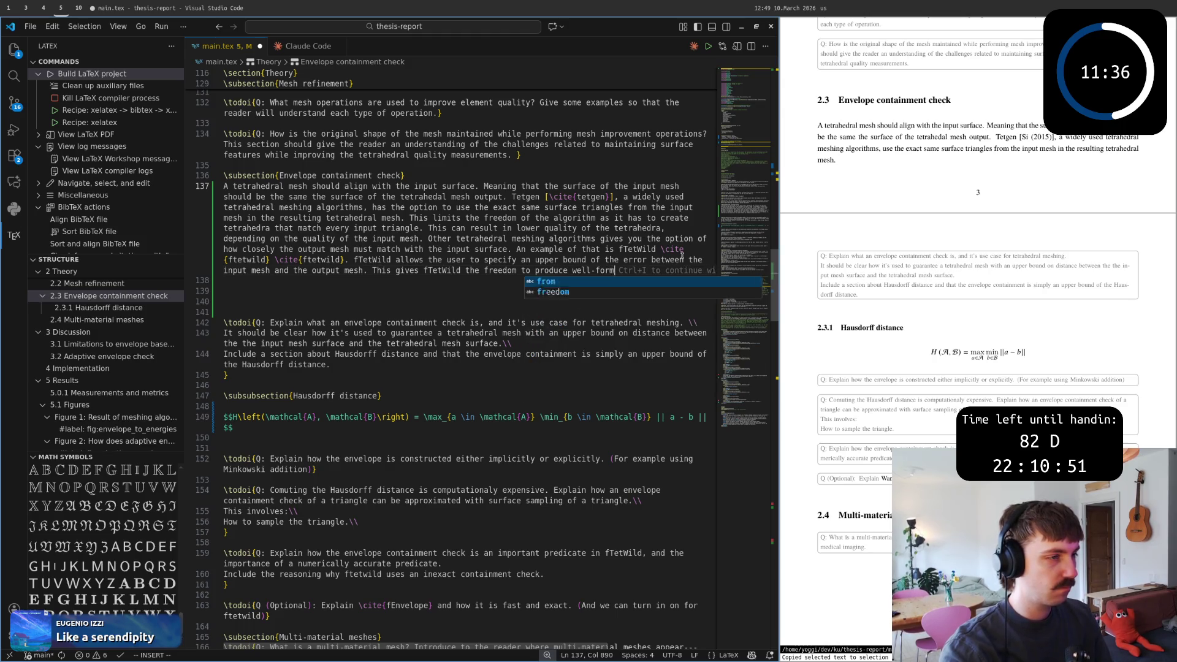
text(ed tetrah)
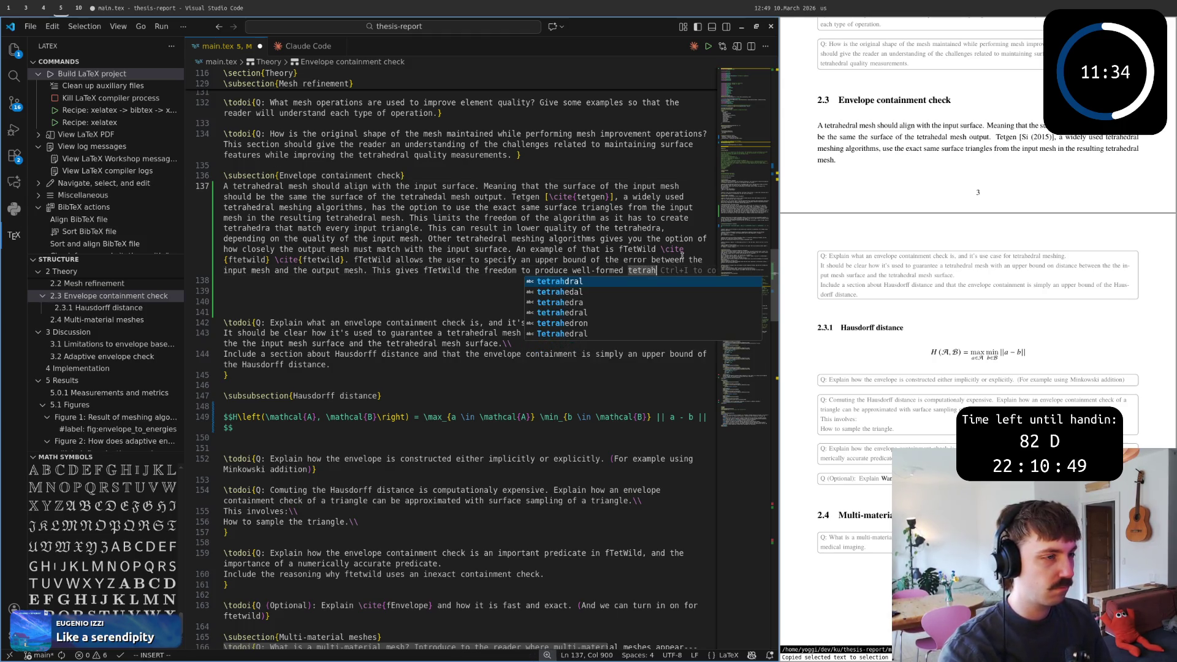
text(edra withi)
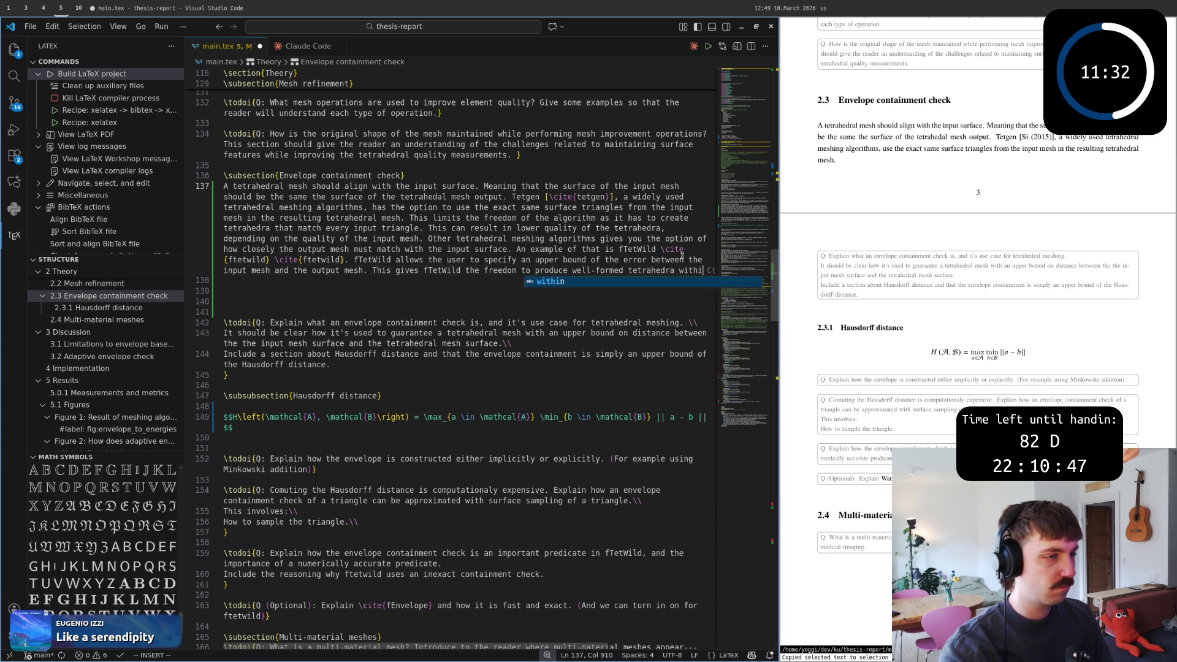
text(n a known bou)
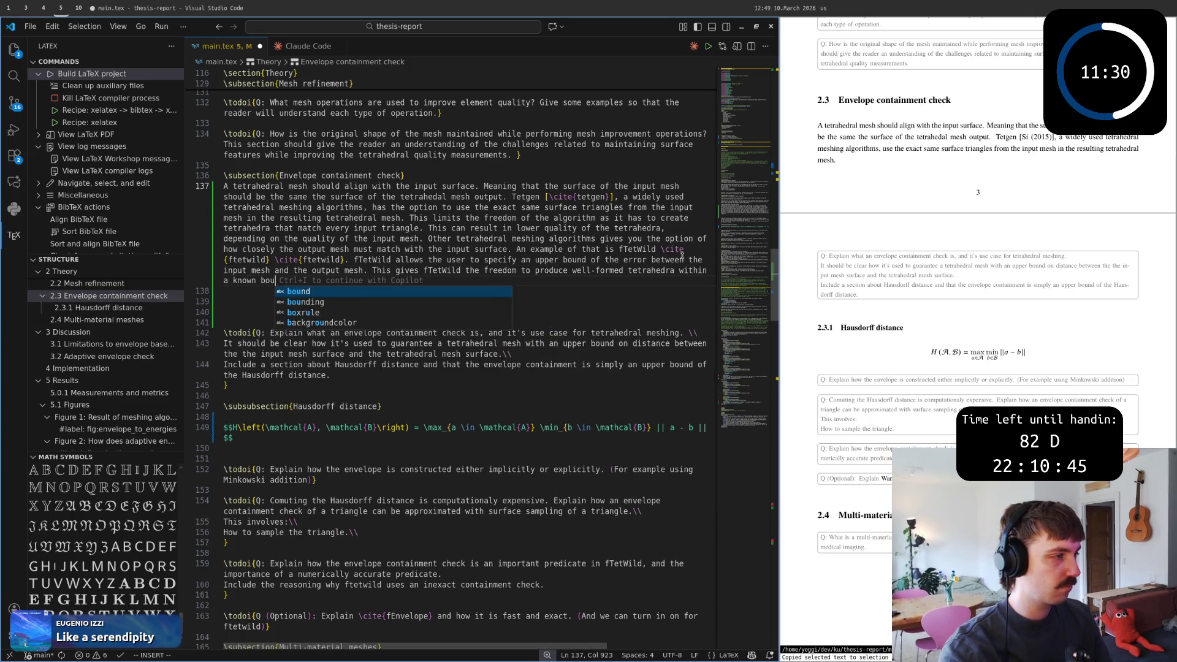
text(nd.)
key(Escape)
Remove the blank lines below the paragraph, save main.tex with :w, and copy the revised paragraph.
key(y)
key(y)
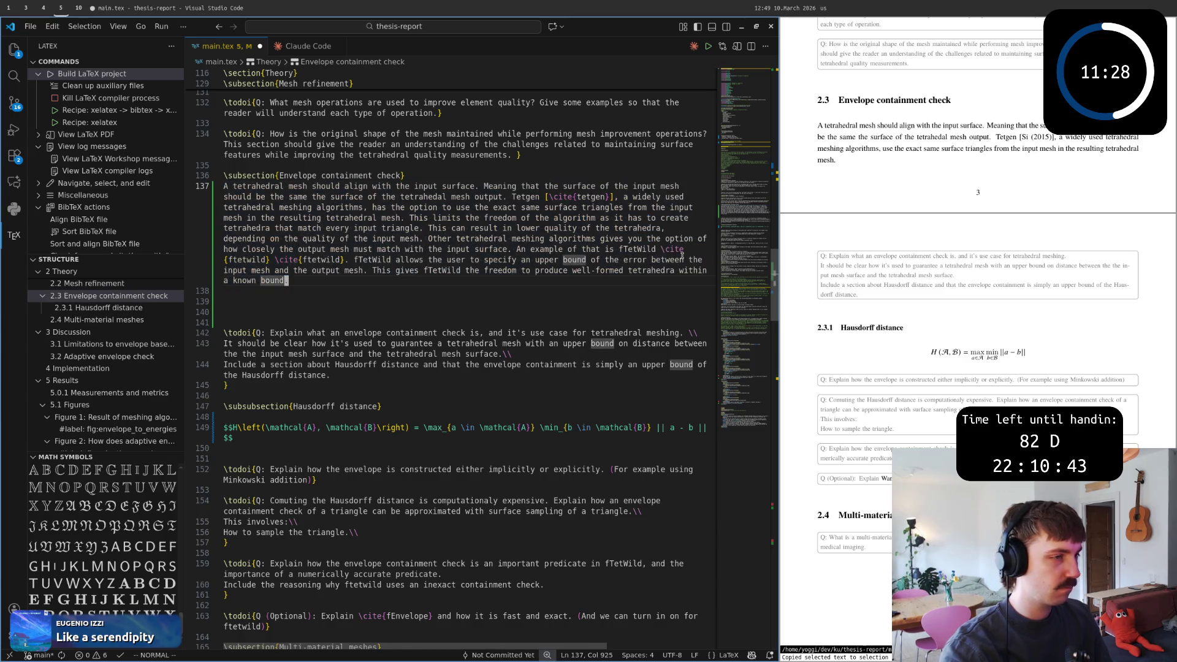
key(b)
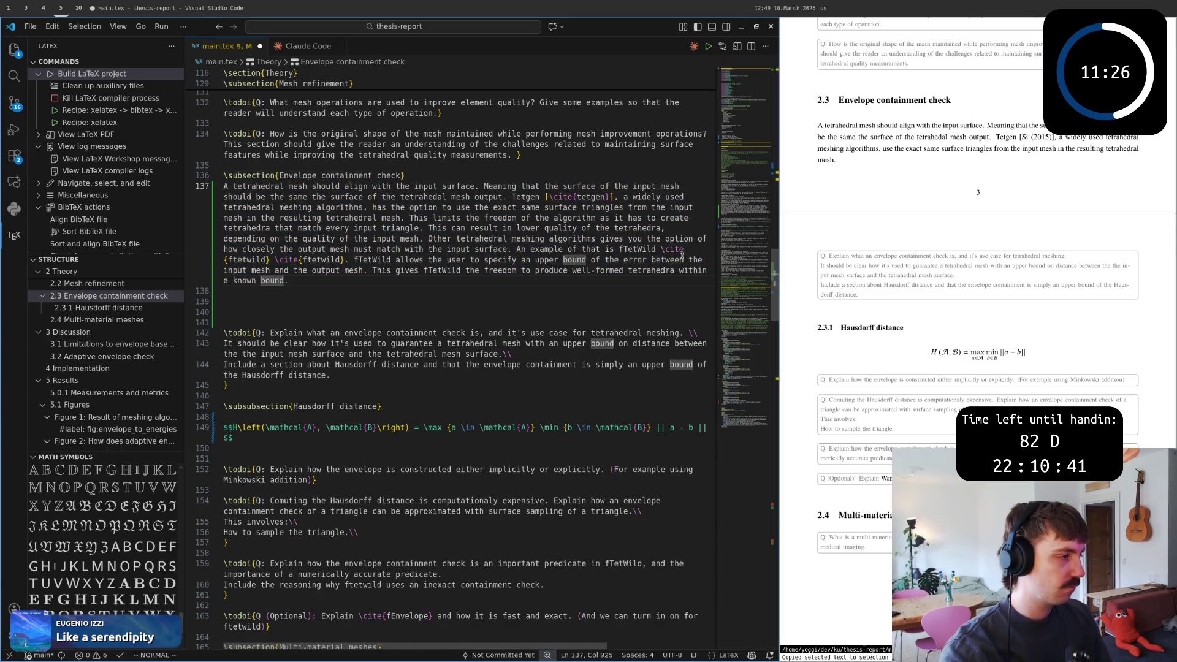
key(j)
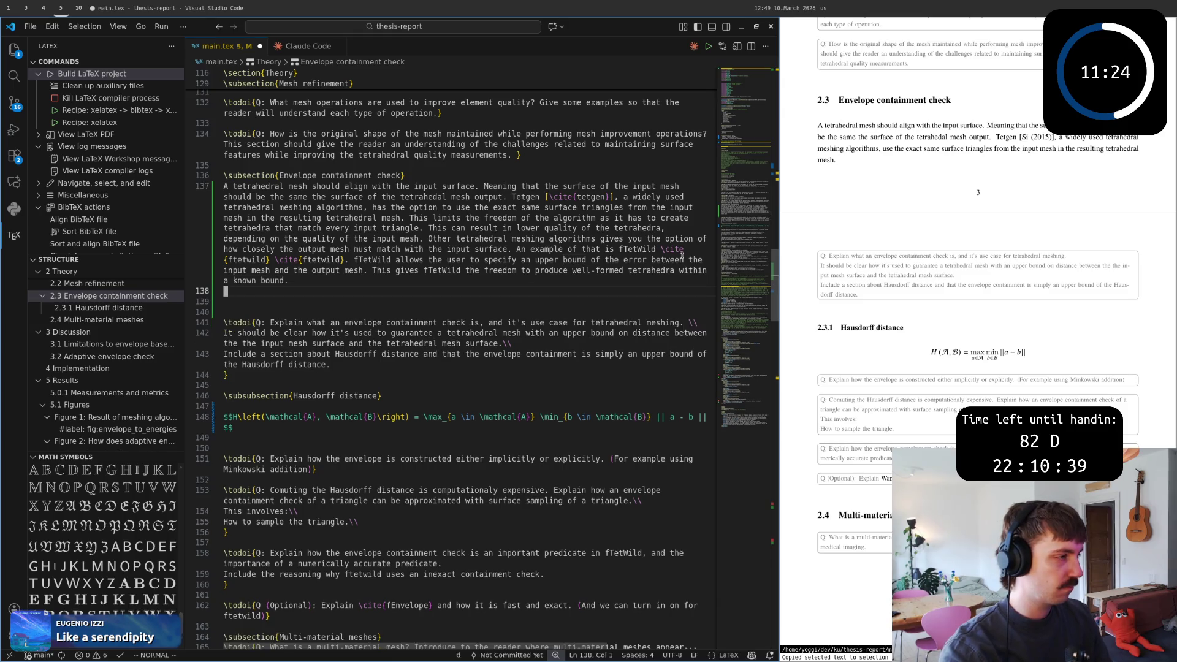
key(d)
key(d)
key(d)
text(:w)
key(Return)
key(k)
key(y)
key(y)
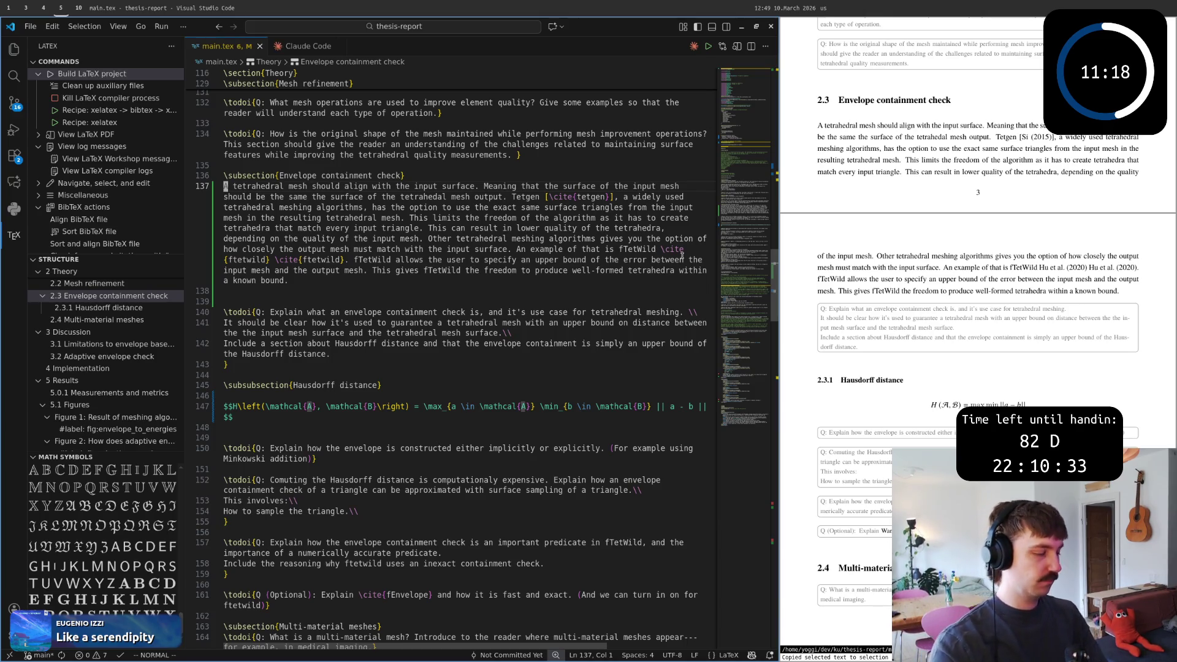
key(super+1)
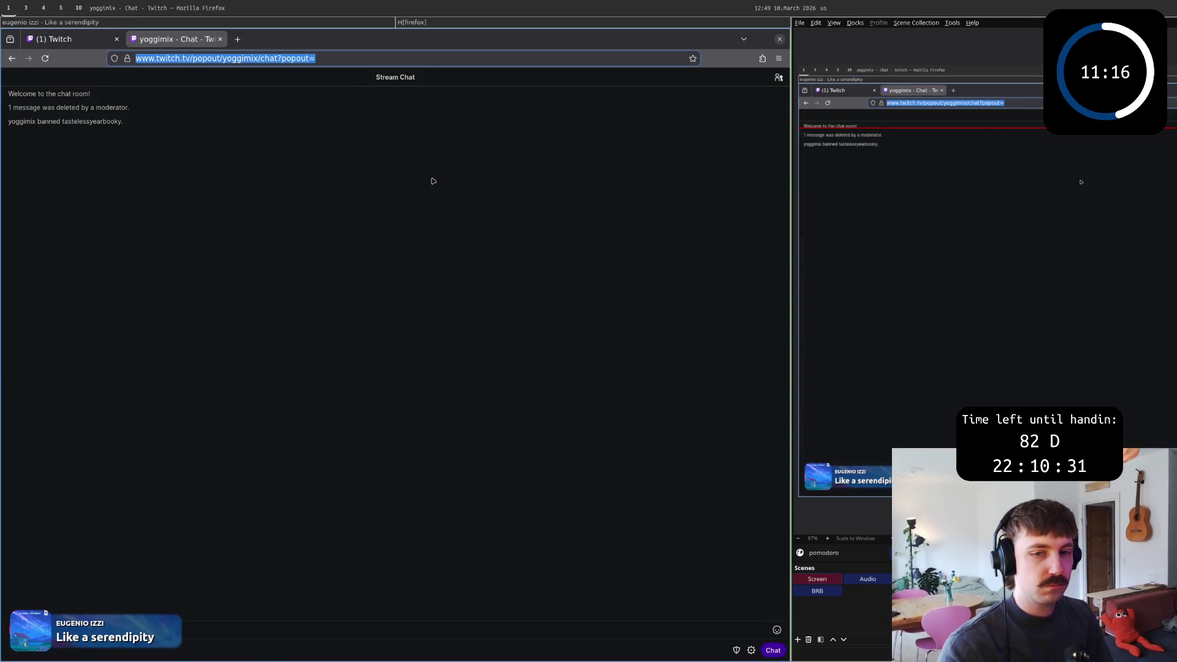
Return to the fTetWild paper tab in Firefox, closing the spotify-widget search results on the way.
key(super+4)
click(961, 28)
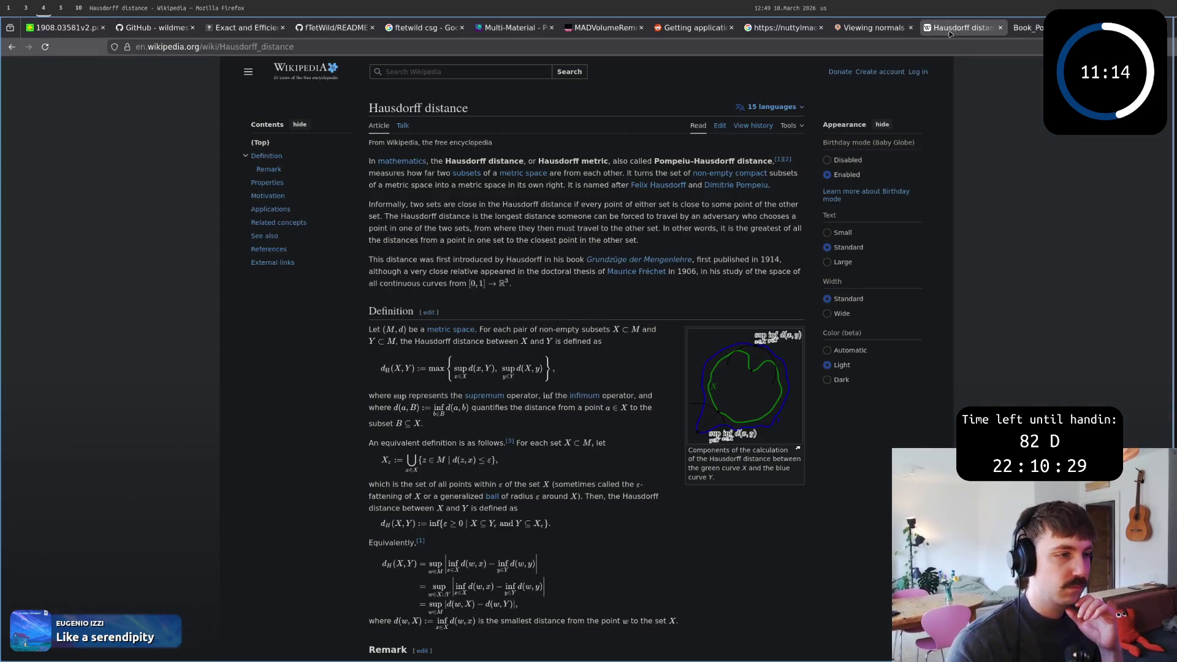
click(860, 32)
click(773, 28)
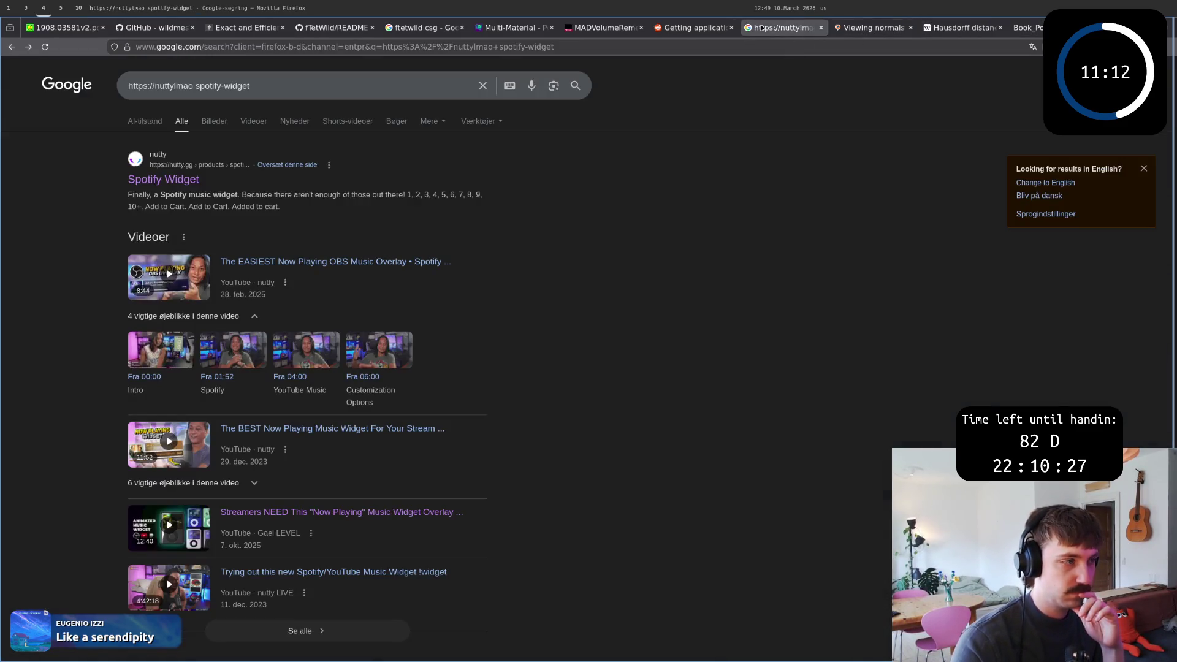
middle_click(759, 31)
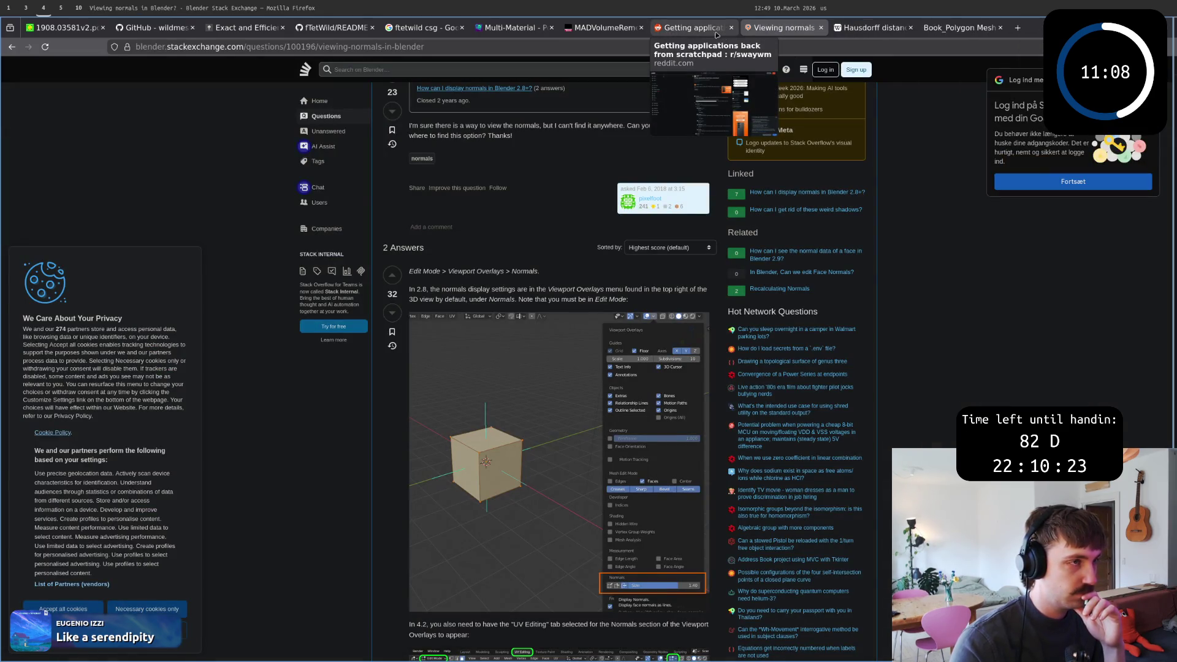
click(70, 28)
scroll(688, 440, down, 8)
scroll(688, 441, down, 3)
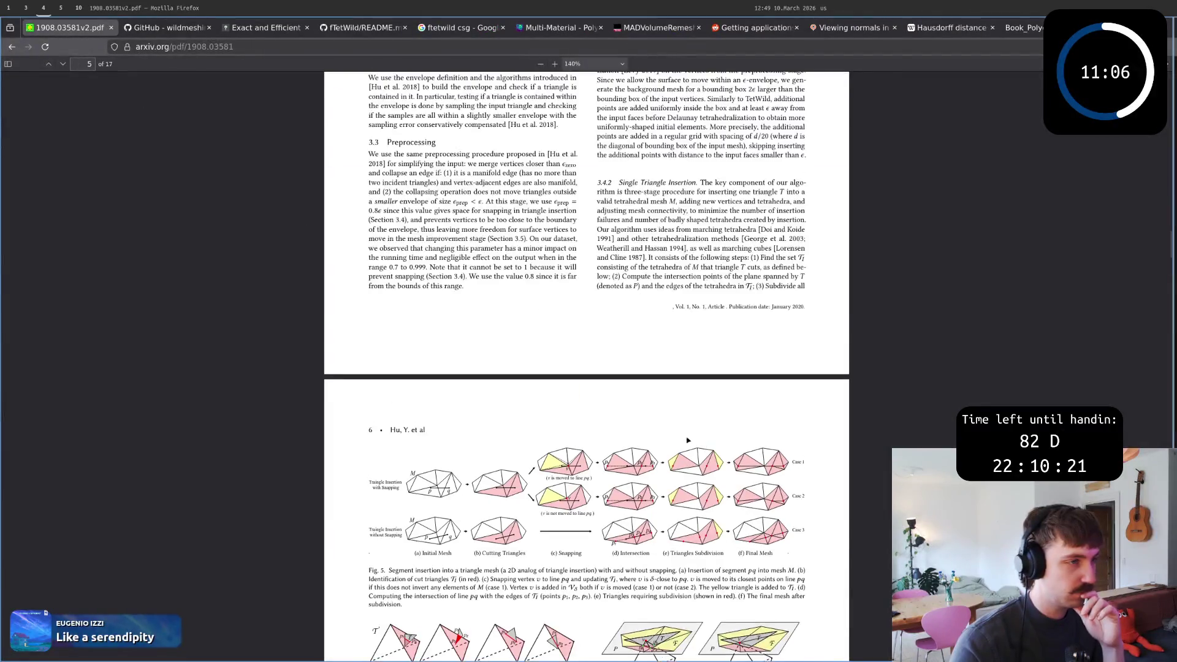
scroll(688, 440, up, 4)
scroll(644, 447, up, 4)
scroll(590, 455, up, 4)
scroll(527, 464, up, 4)
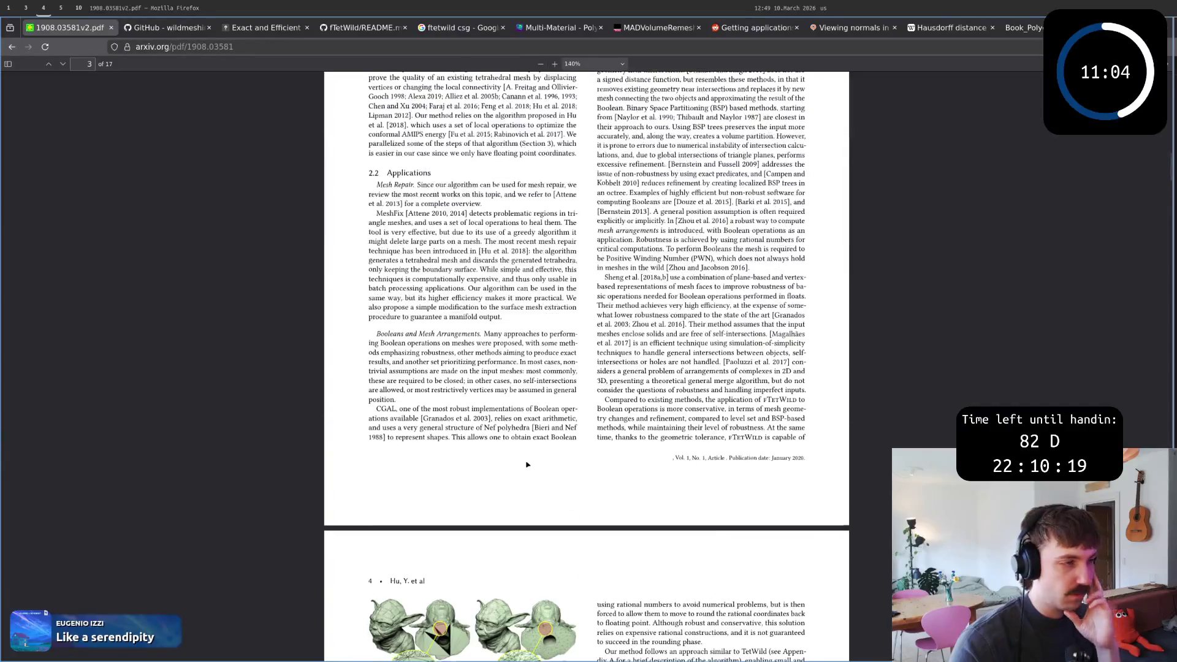
scroll(527, 464, up, 5)
scroll(526, 464, up, 5)
scroll(527, 465, up, 3)
scroll(527, 464, up, 5)
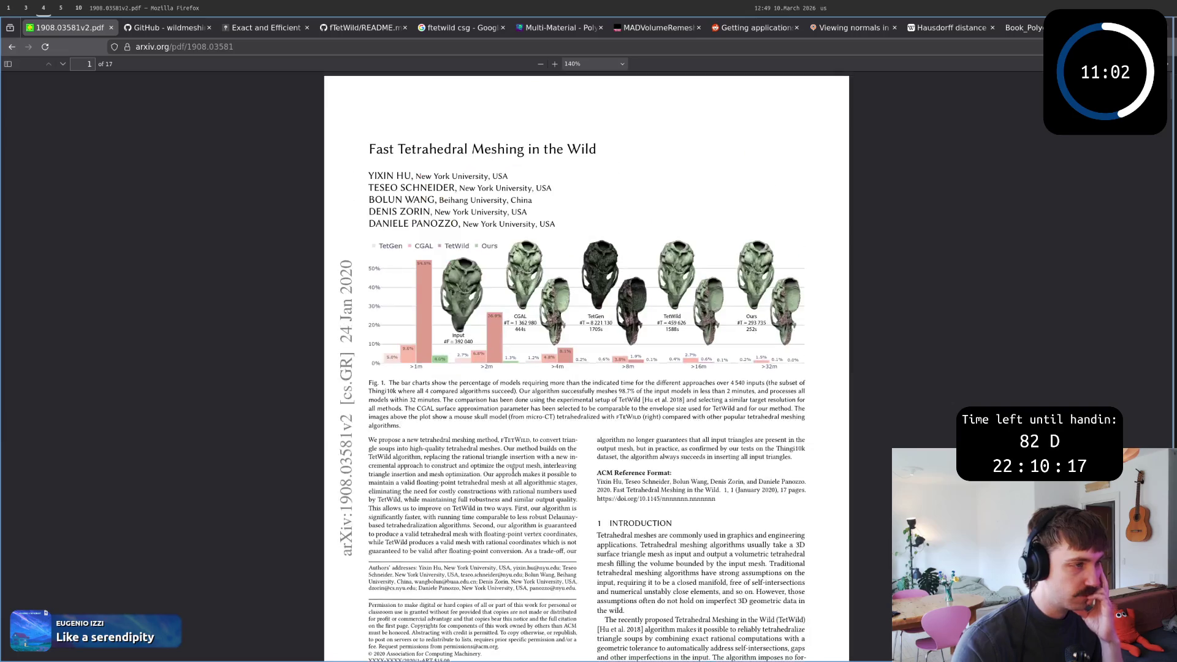
scroll(513, 471, down, 5)
scroll(528, 415, down, 5)
scroll(556, 299, down, 5)
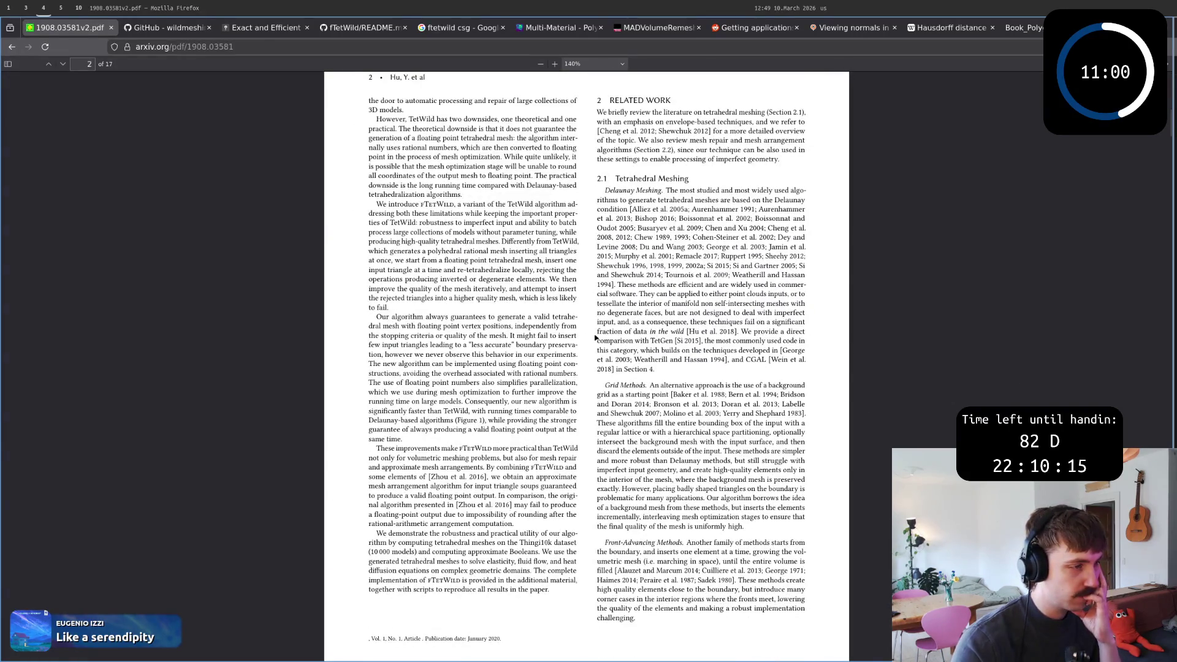
scroll(595, 338, down, 3)
drag(605, 385, 635, 460)
scroll(634, 460, down, 3)
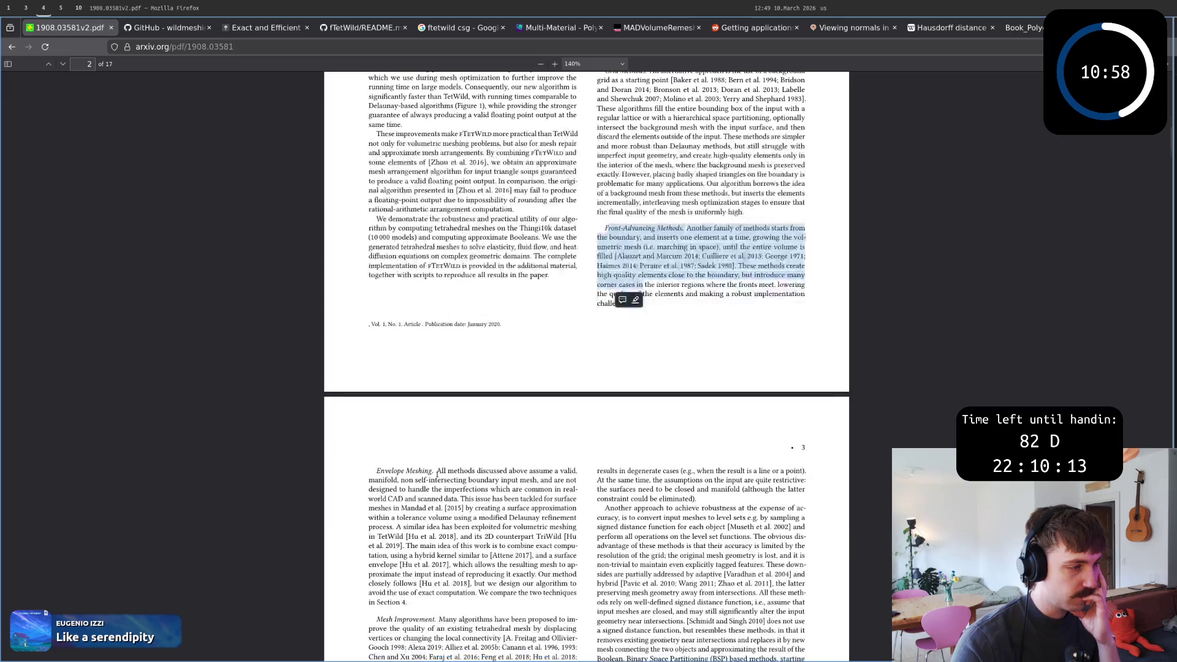
Select the Envelope Meshing sentence on valid, manifold, non-self-intersecting input, then return to main.tex.
click(412, 603)
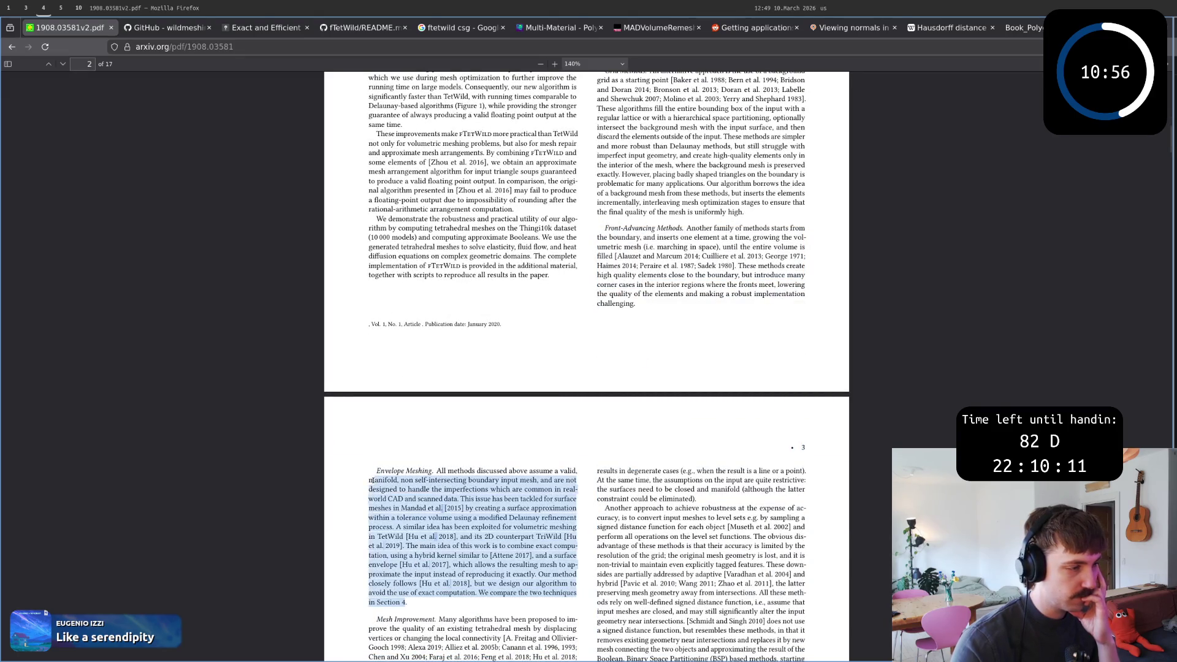
drag(412, 604, 372, 479)
scroll(382, 469, down, 2)
click(526, 393)
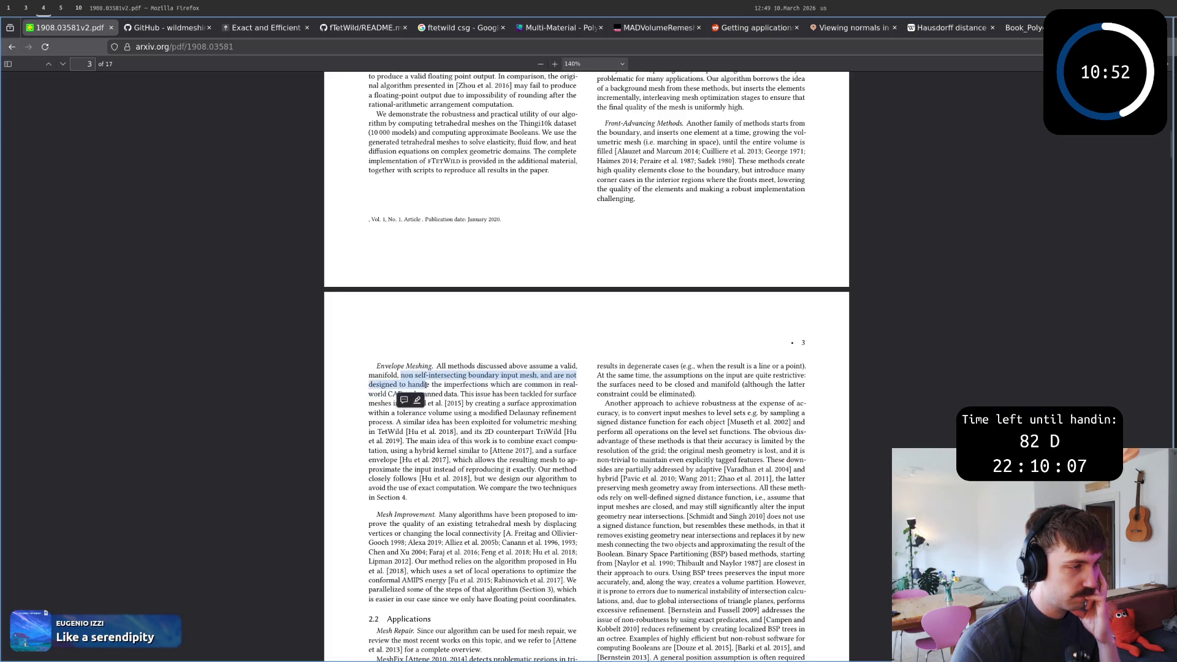
mouse_move(535, 376)
mouse_down()
mouse_move(377, 366)
mouse_move(417, 392)
mouse_up()
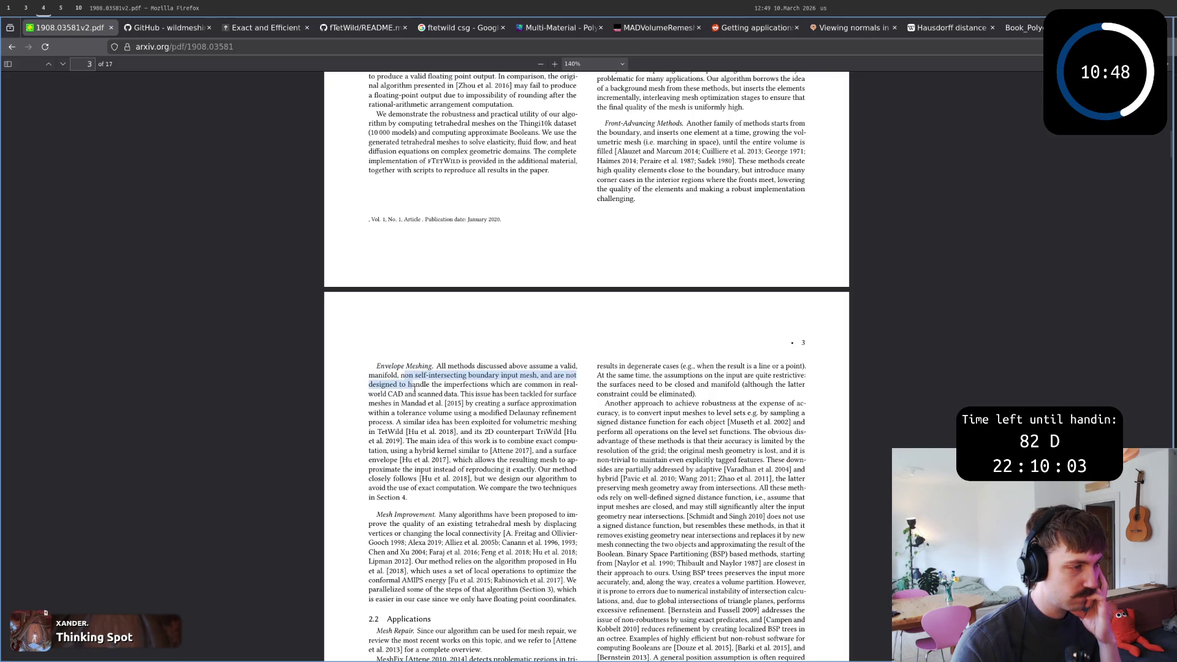
click(416, 394)
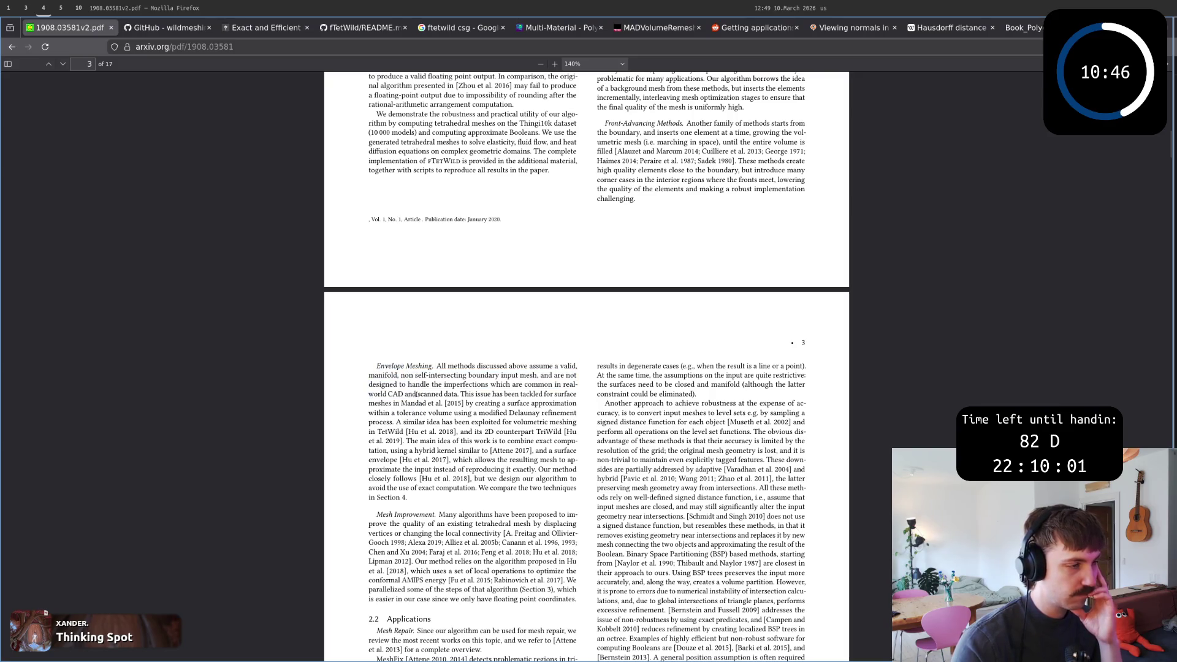
scroll(453, 379, down, 1)
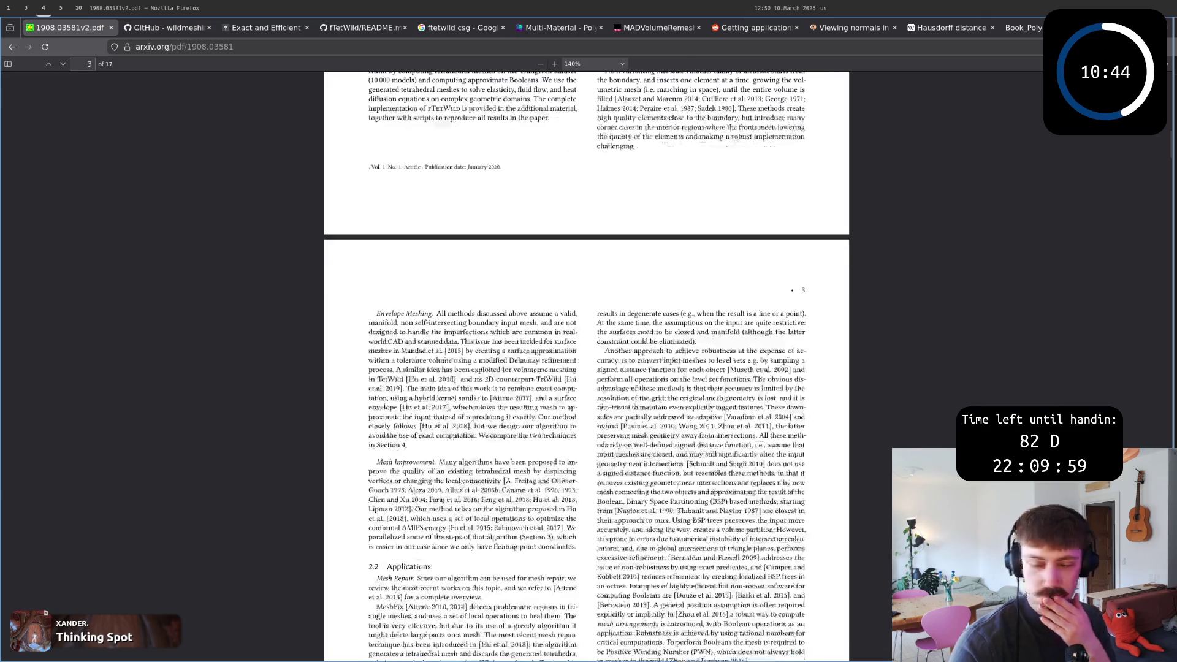
mouse_move(379, 313)
mouse_down()
mouse_move(406, 446)
mouse_move(377, 311)
mouse_move(410, 333)
mouse_up()
click(409, 333)
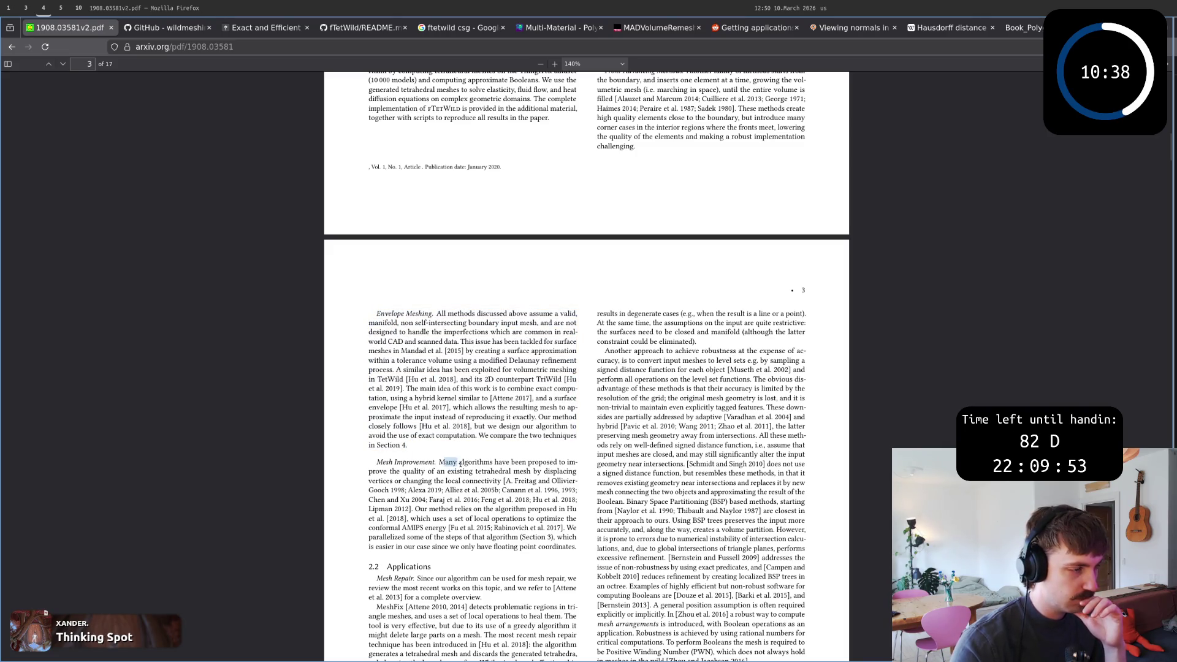
scroll(465, 463, up, 1)
drag(436, 366, 468, 376)
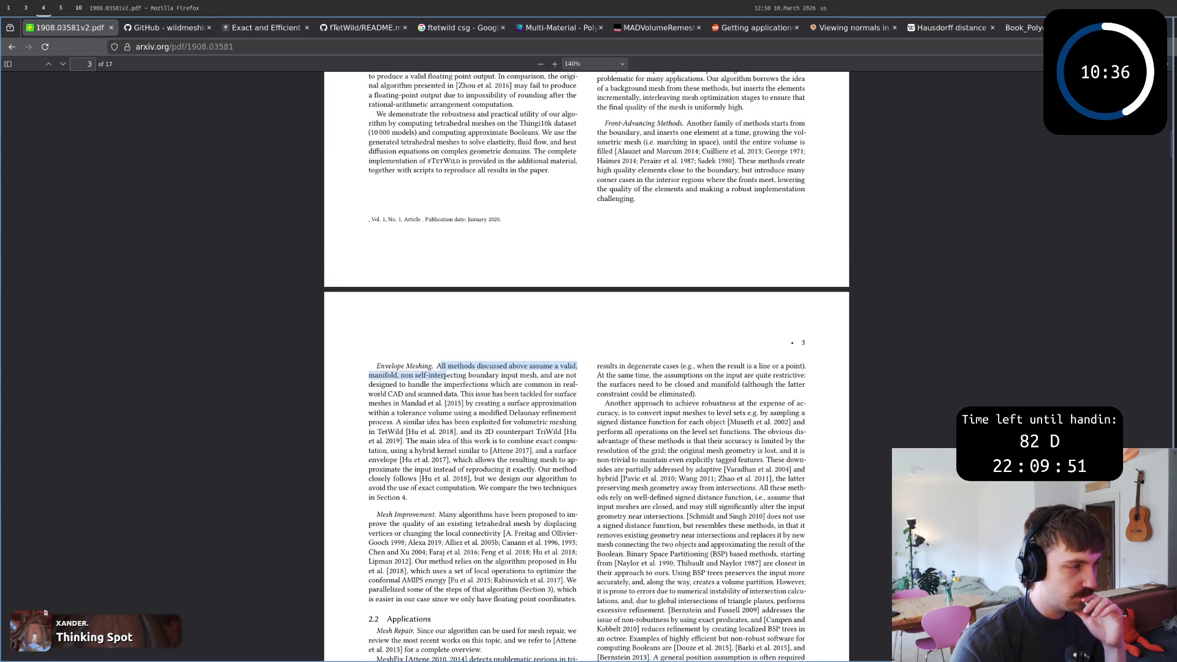
click(439, 374)
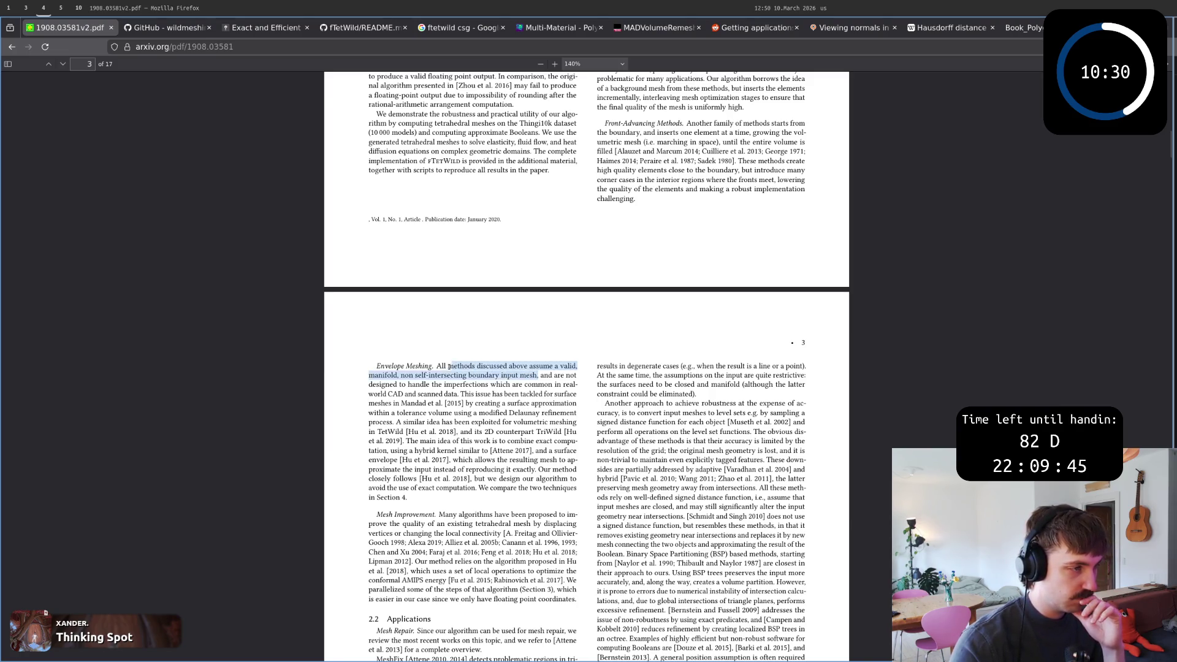
drag(538, 373, 524, 393)
key(super+2)
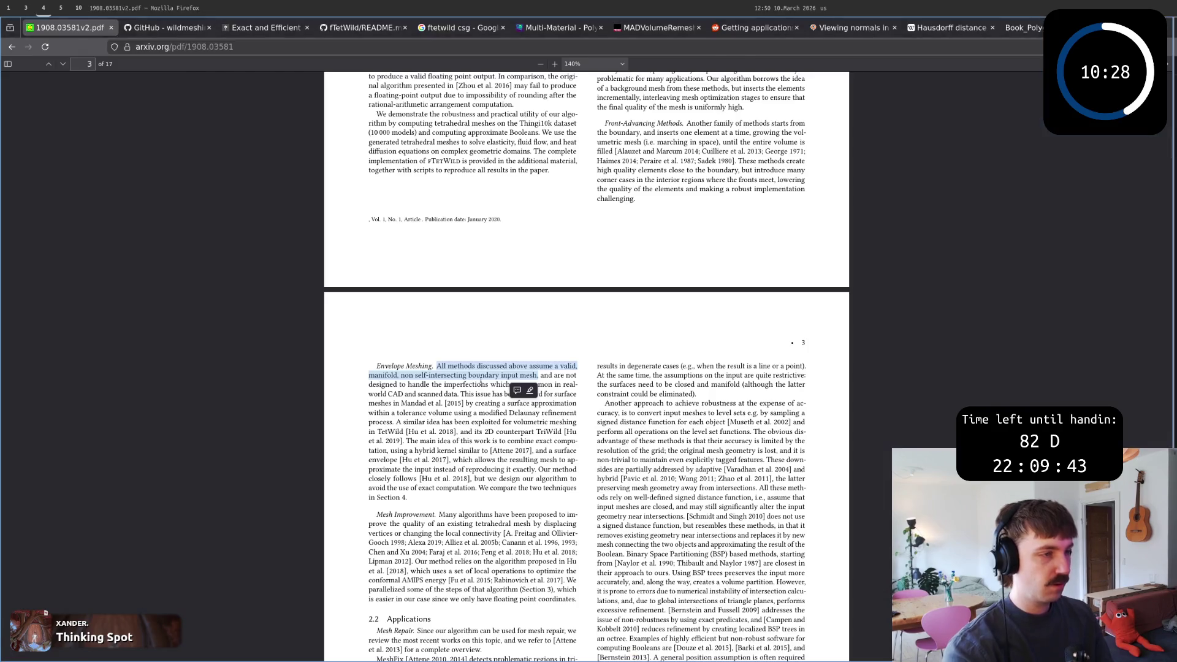
key(super+5)
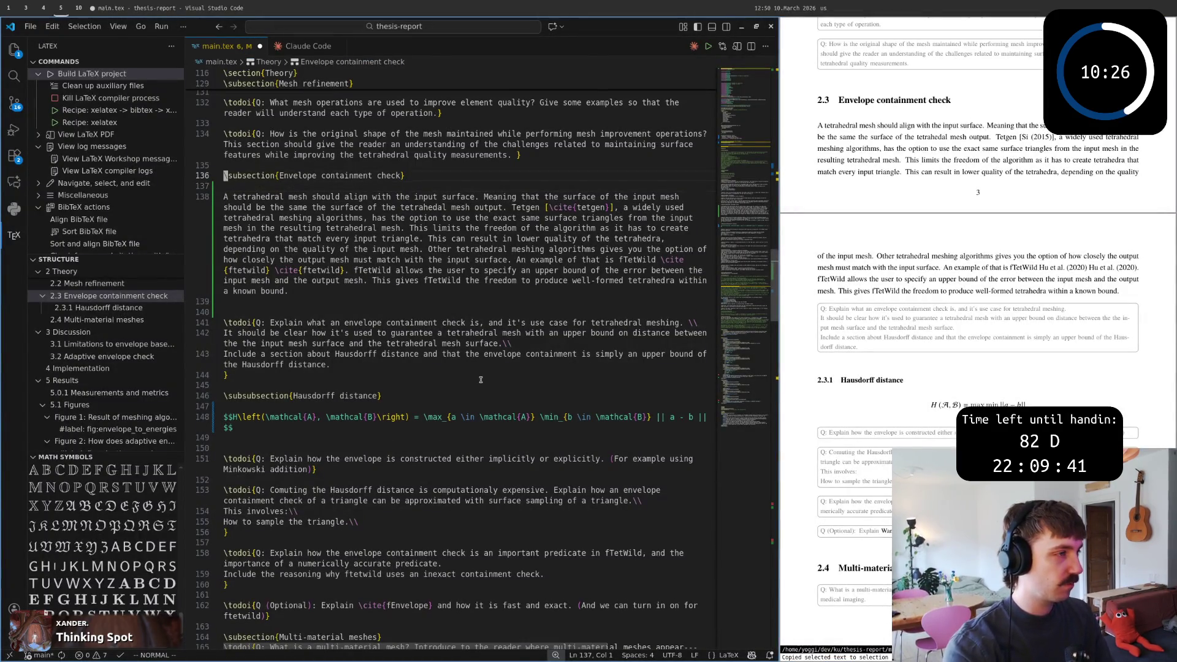
text(oMost )
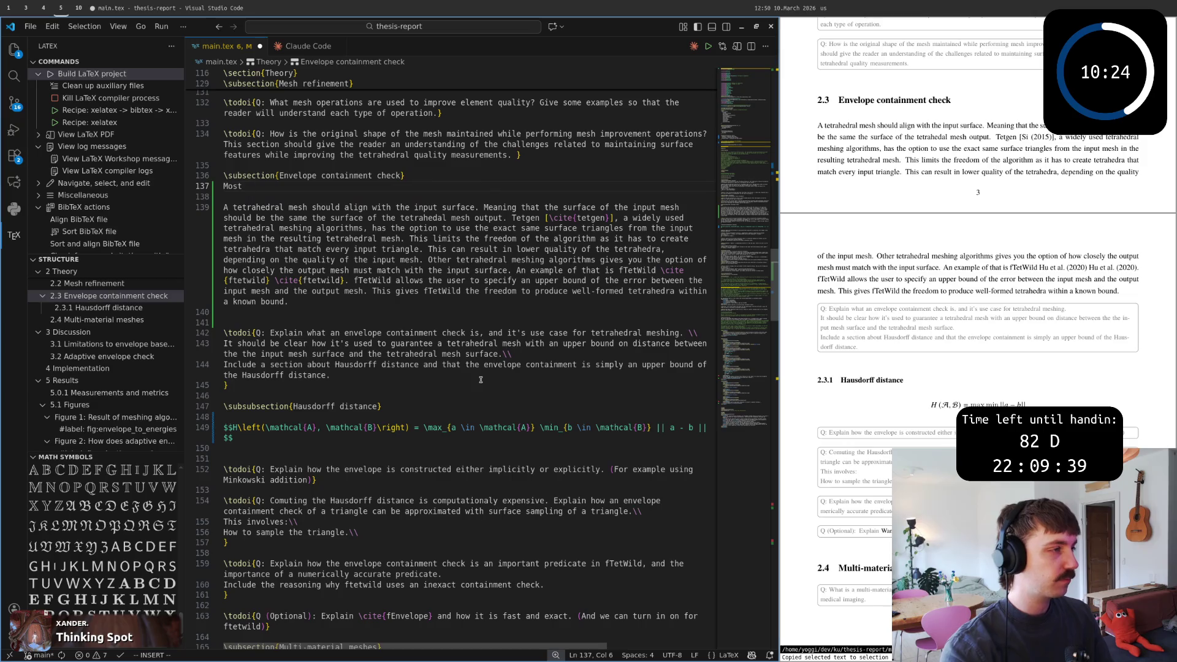
text(tetrahedral meshi)
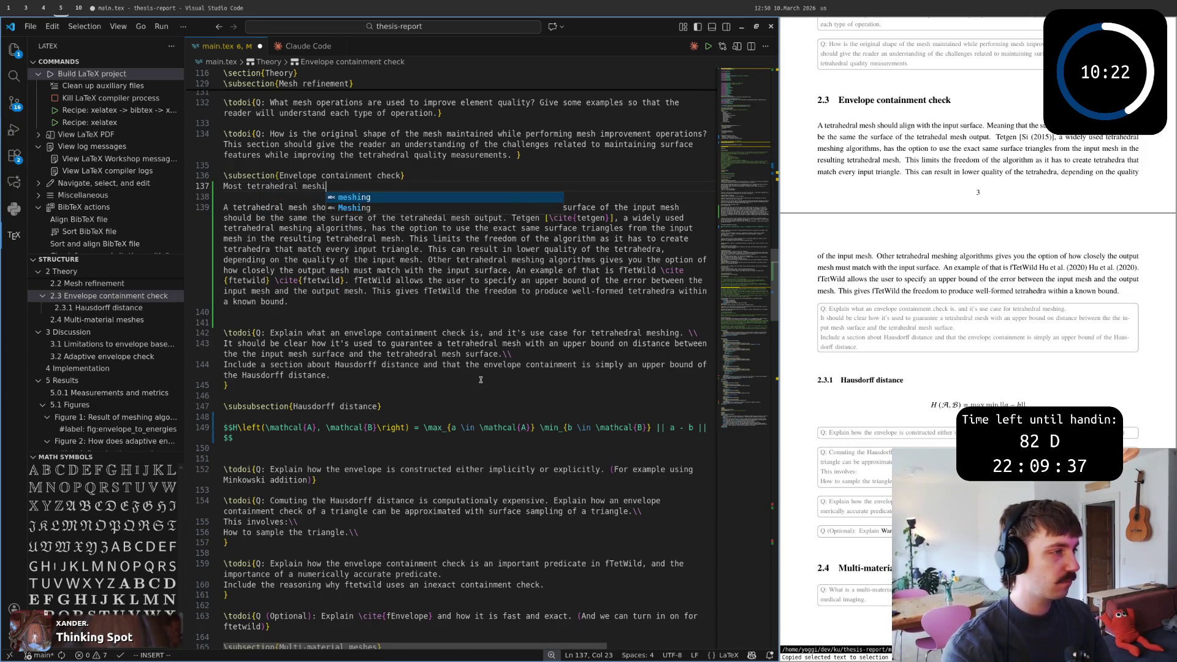
text(ng)
Start the subsection's opening sentence that most existing tetrahedral meshing algorithms require manifold input.
key(Escape)
text(0existi)
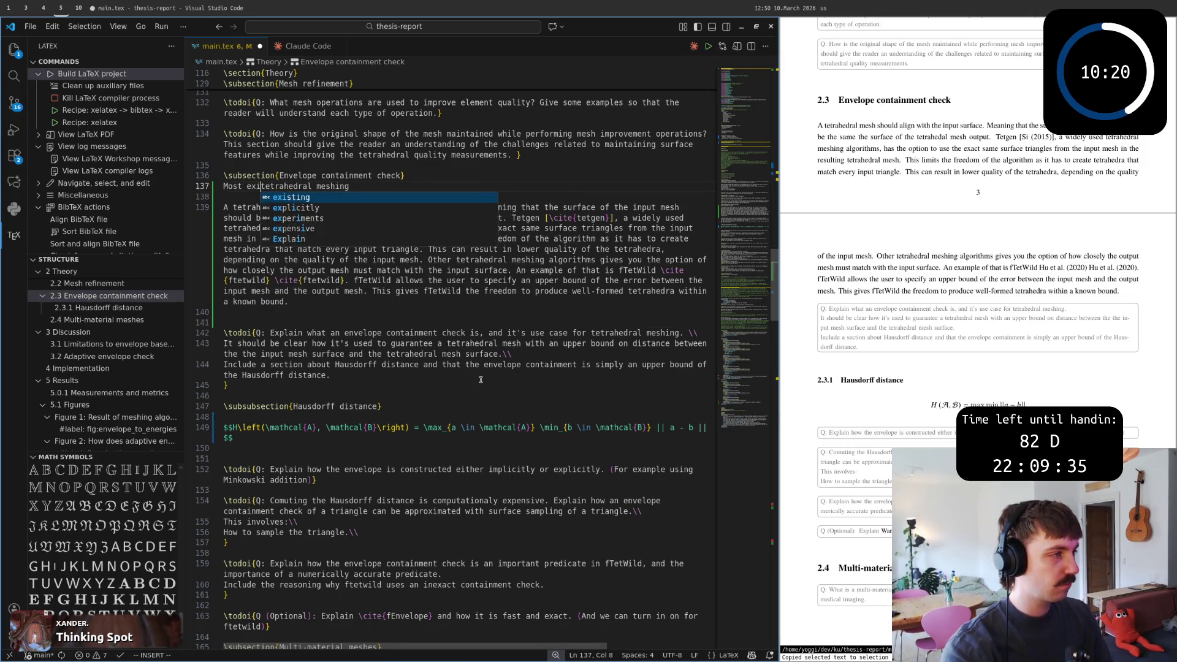
text(ng)
key(Escape)
text(kjA )
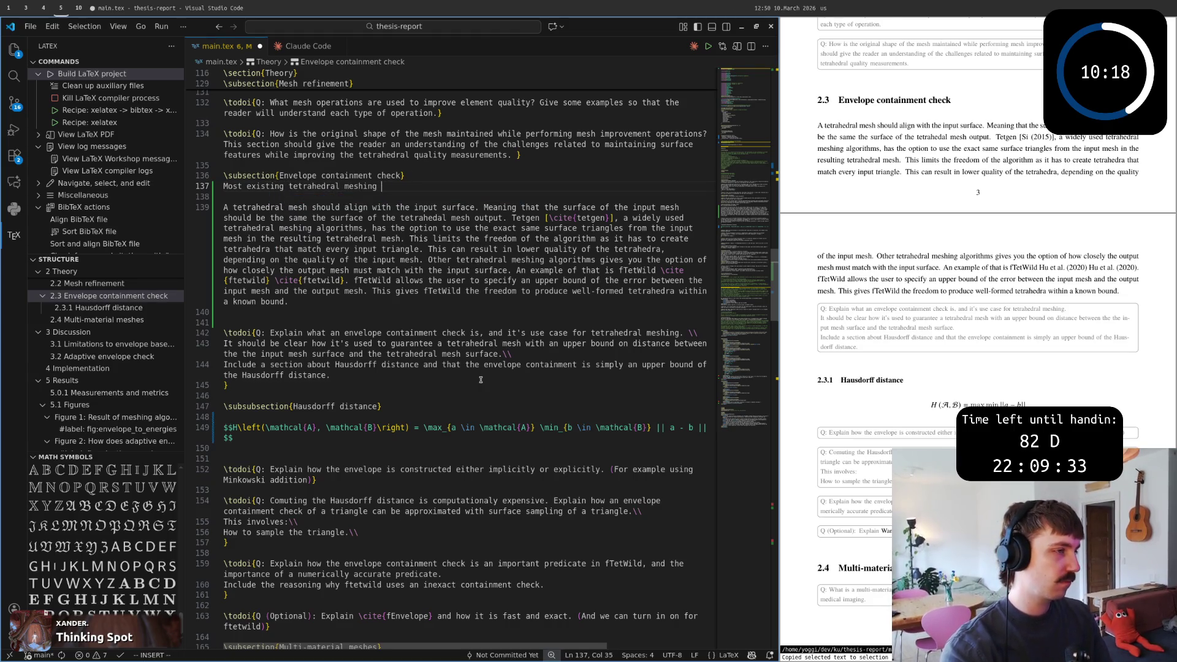
text(algorithms )
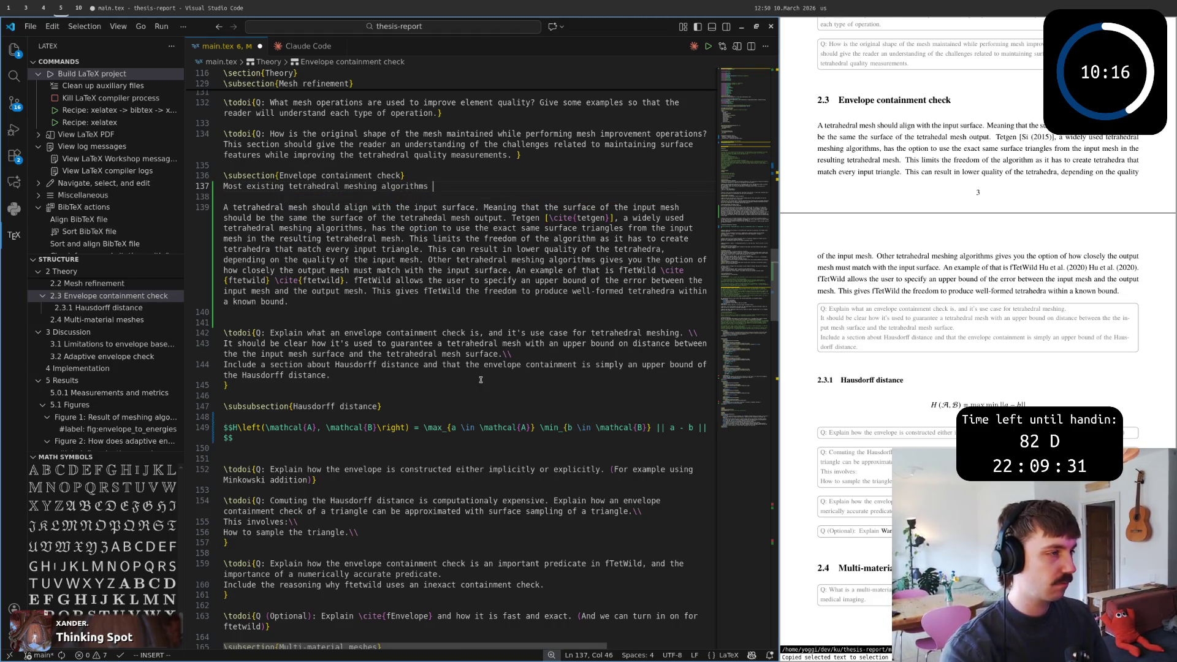
text(require that the )
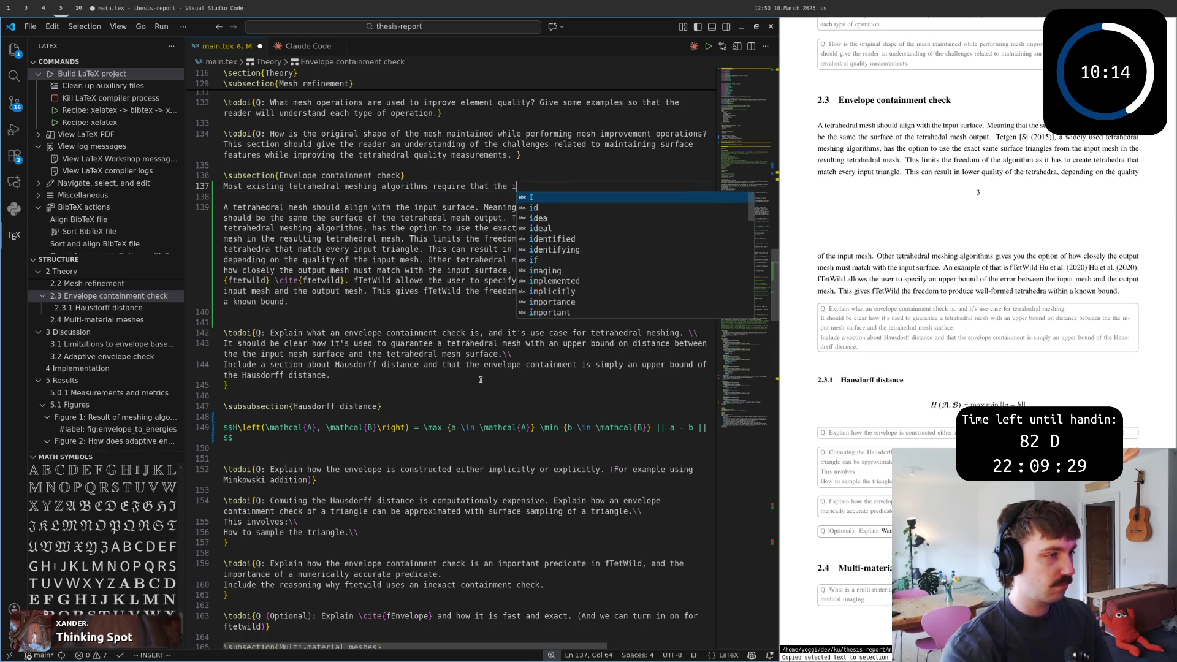
text(input mesh i)
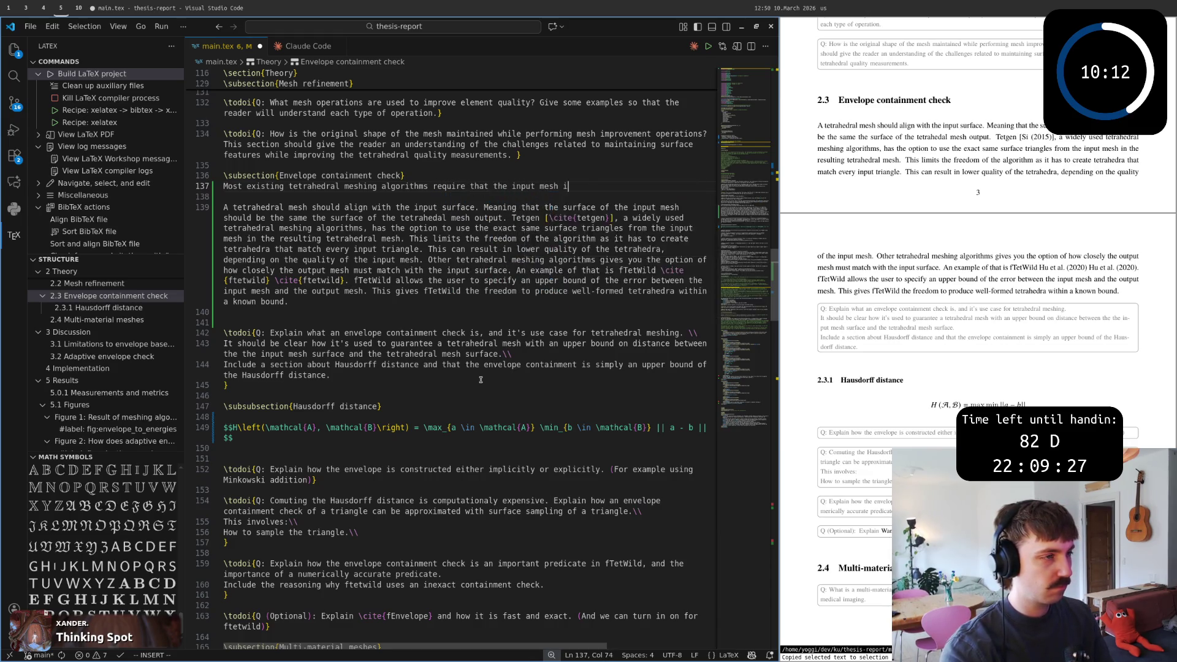
text(s manifold)
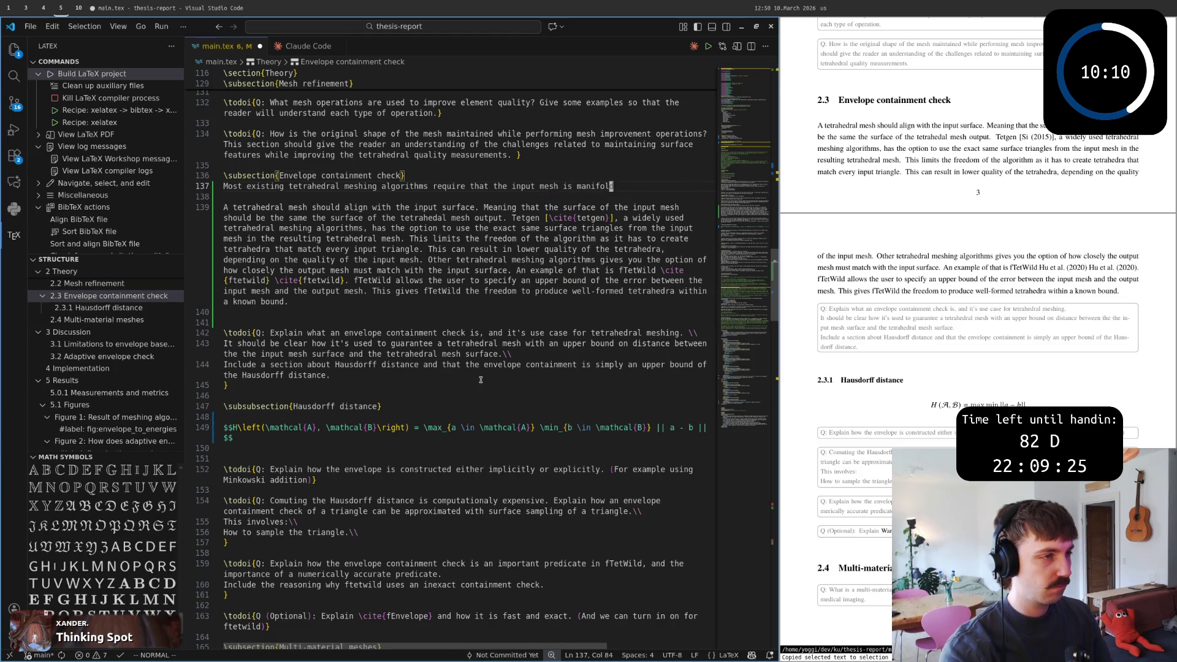
text(a)
key(Escape)
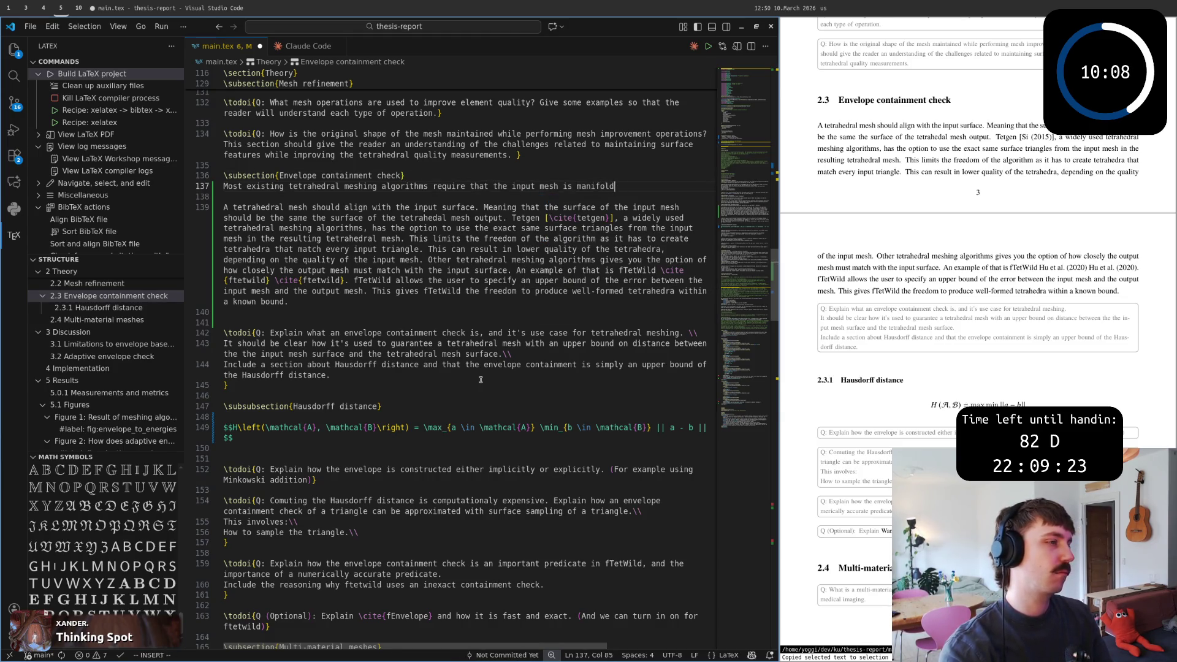
key(O)
key(Escape)
text(j)
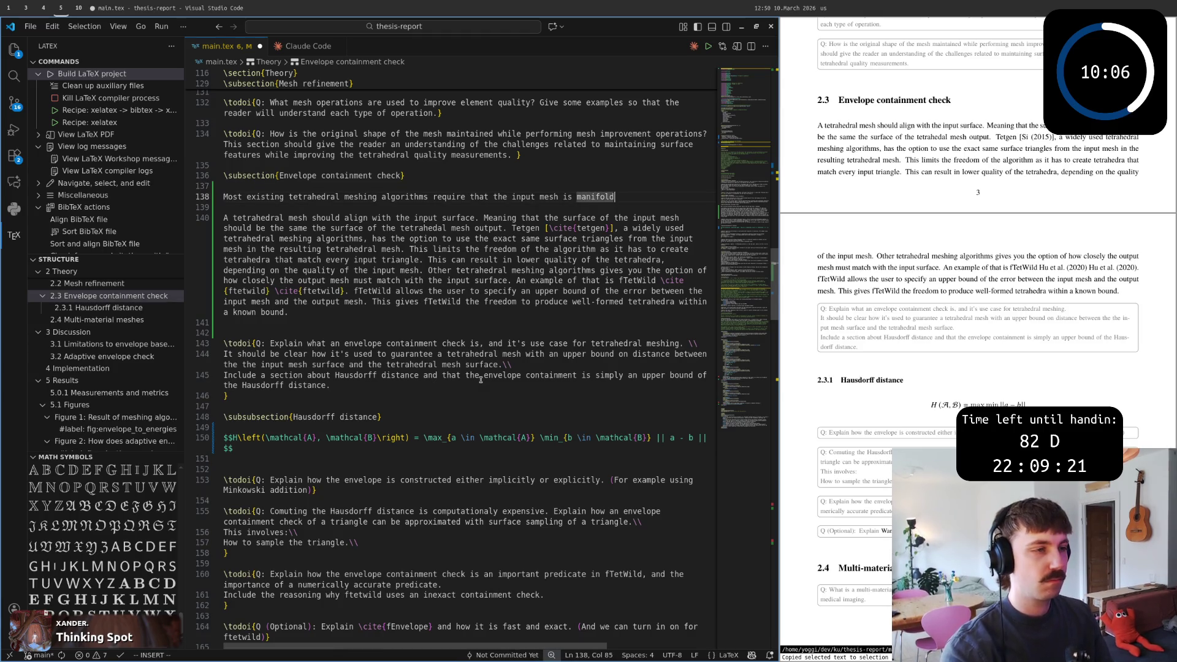
text(a nad and non-)
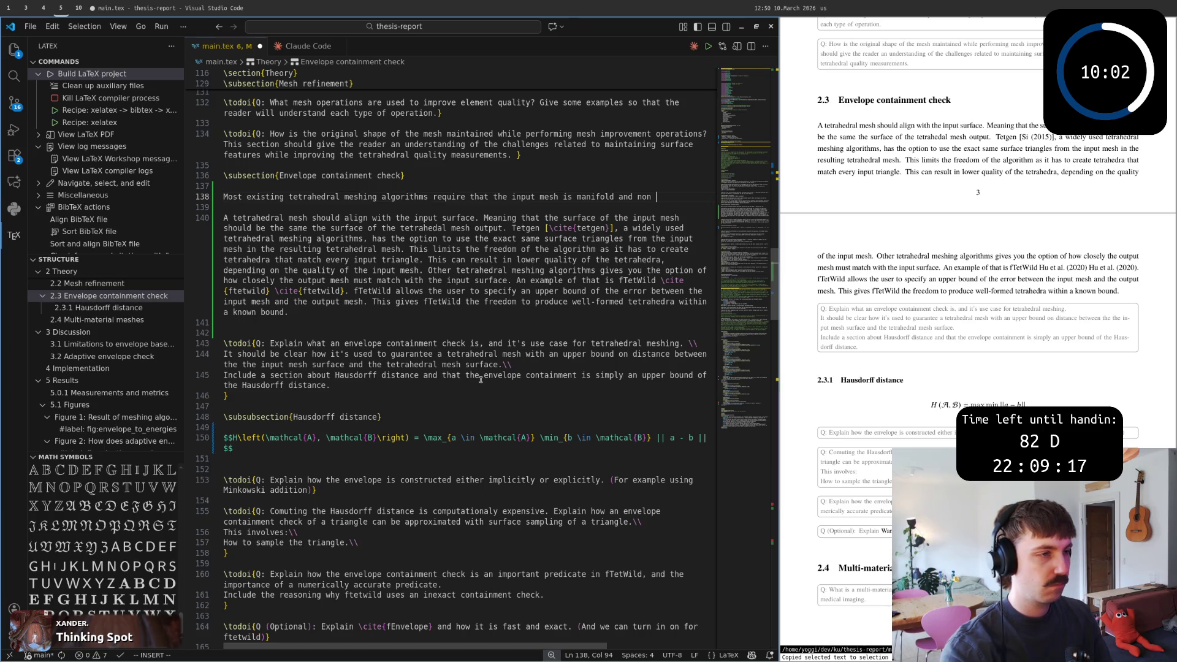
text(selfintersecting)
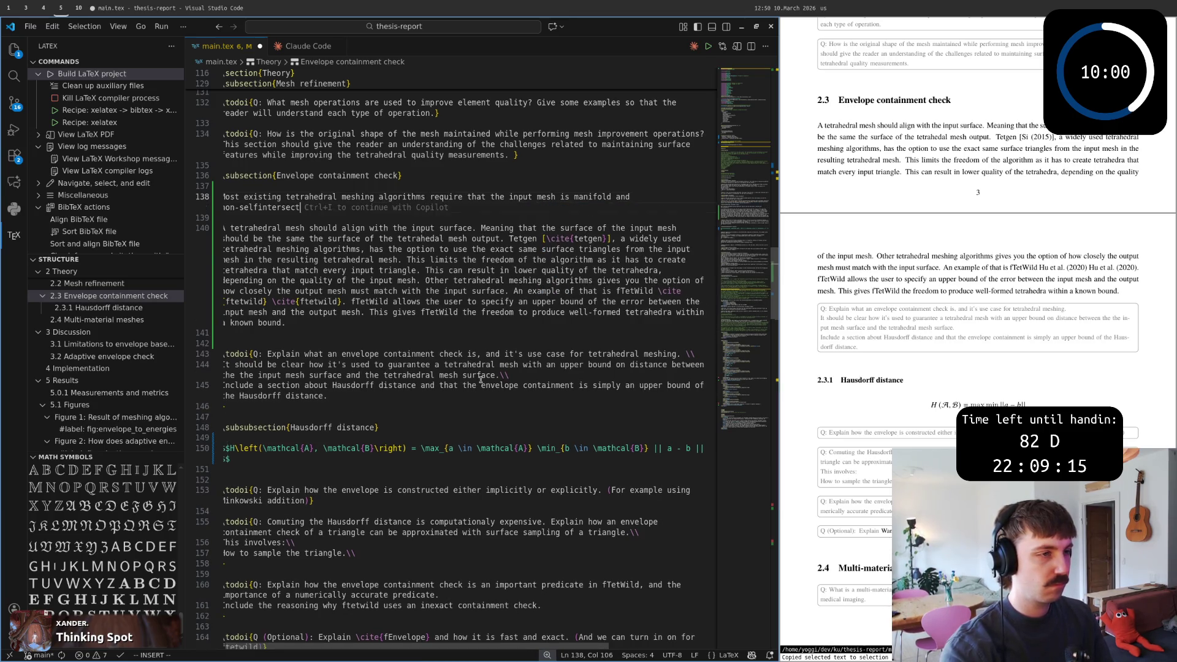
Finish the sentence with 'non-selfintersecting' and a full stop, add a line below, and show the paper again.
key(Escape)
key(v)
key(i)
key(w)
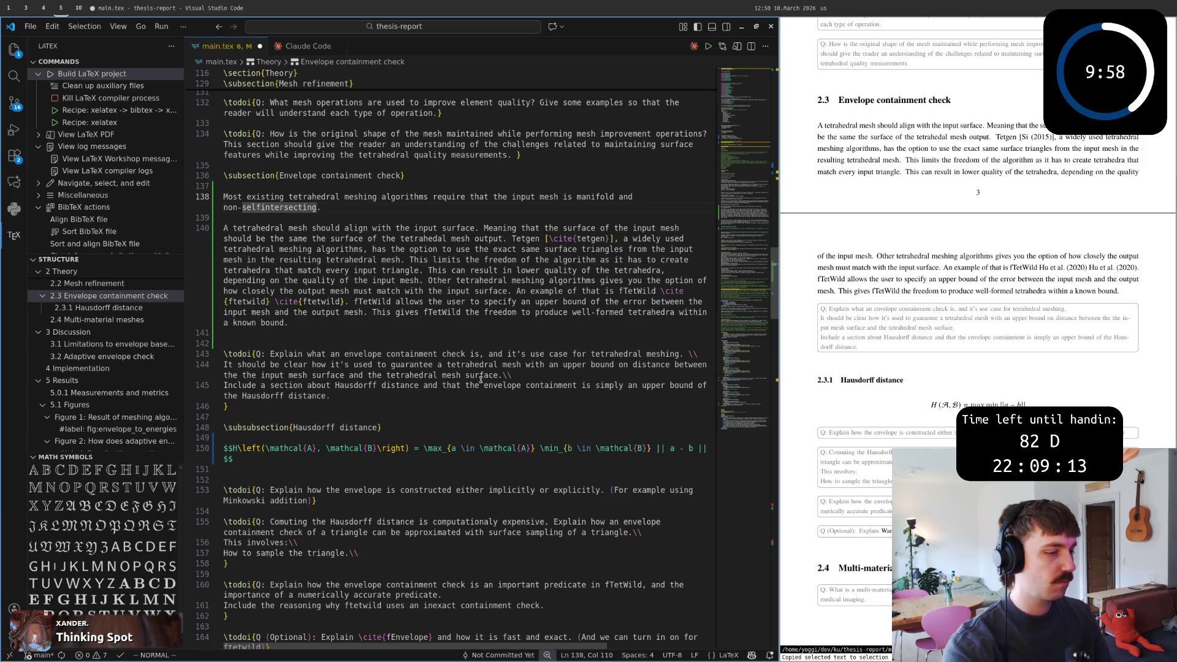
key(o)
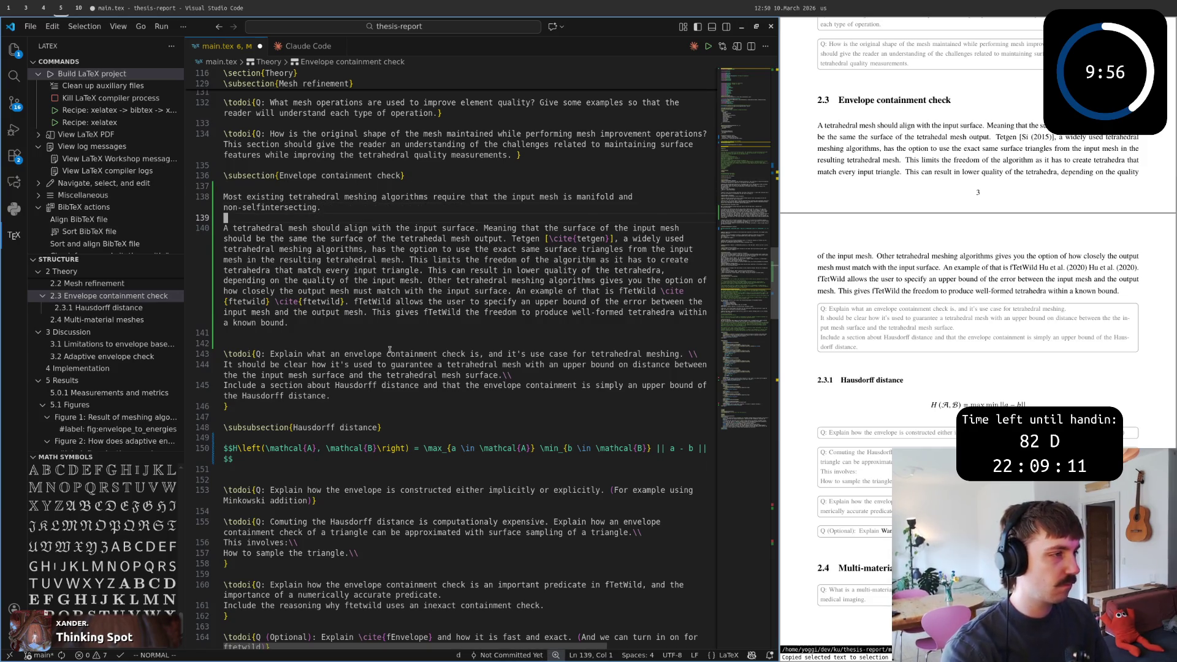
key(super+4)
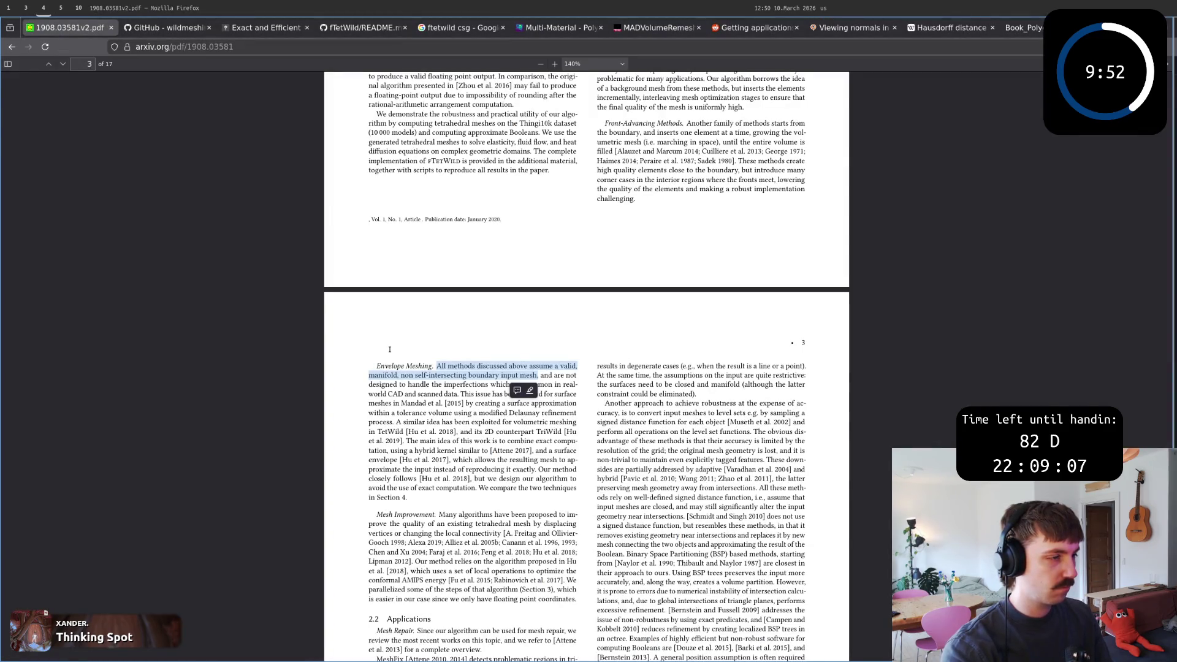
Remove the blank line above the sentence and try 'assume' for 'require', then undo it.
key(super+5)
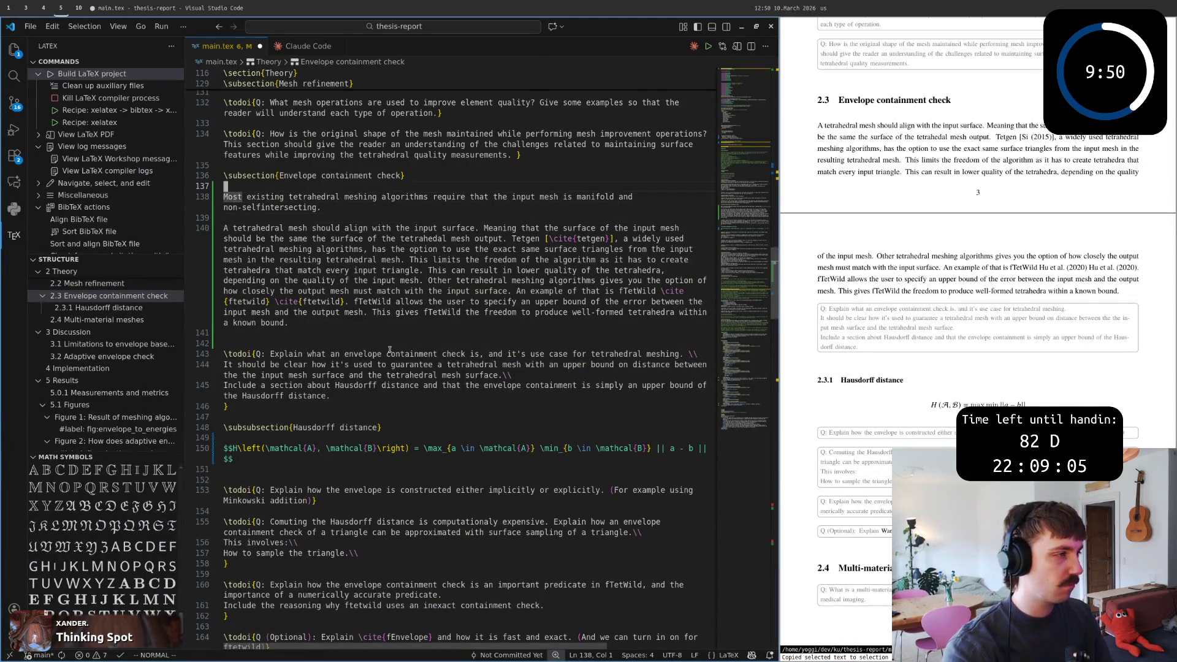
key(d)
key(d)
key(w)
key(w)
key(w)
text(cw)
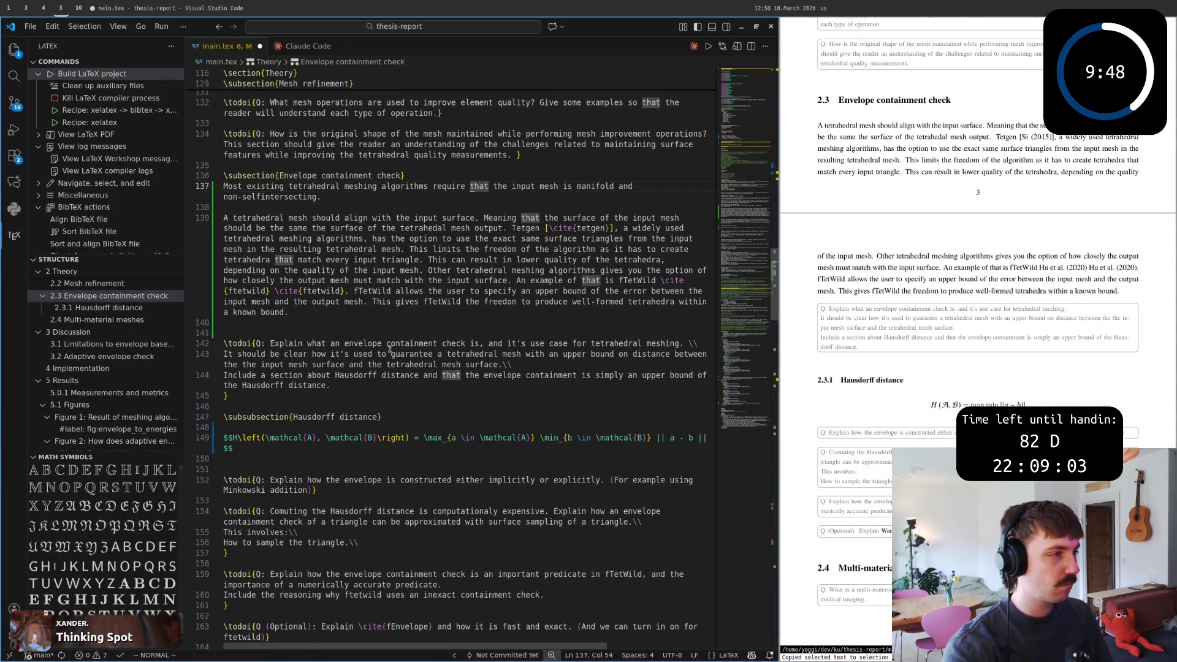
text(assume)
key(Escape)
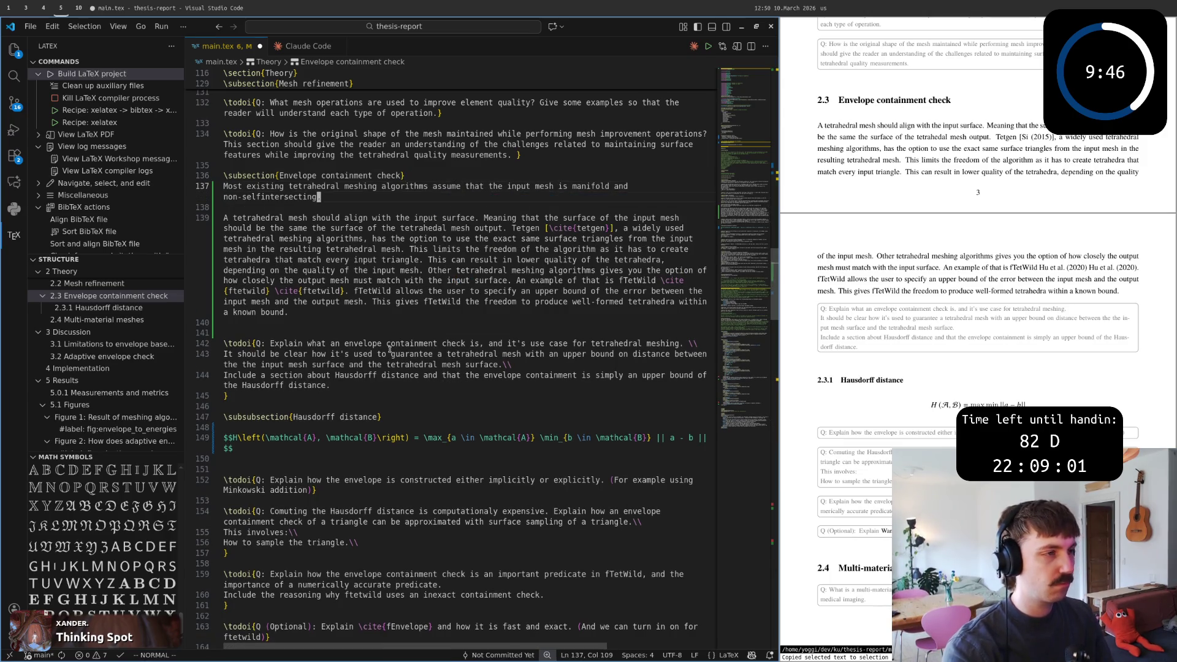
key(u)
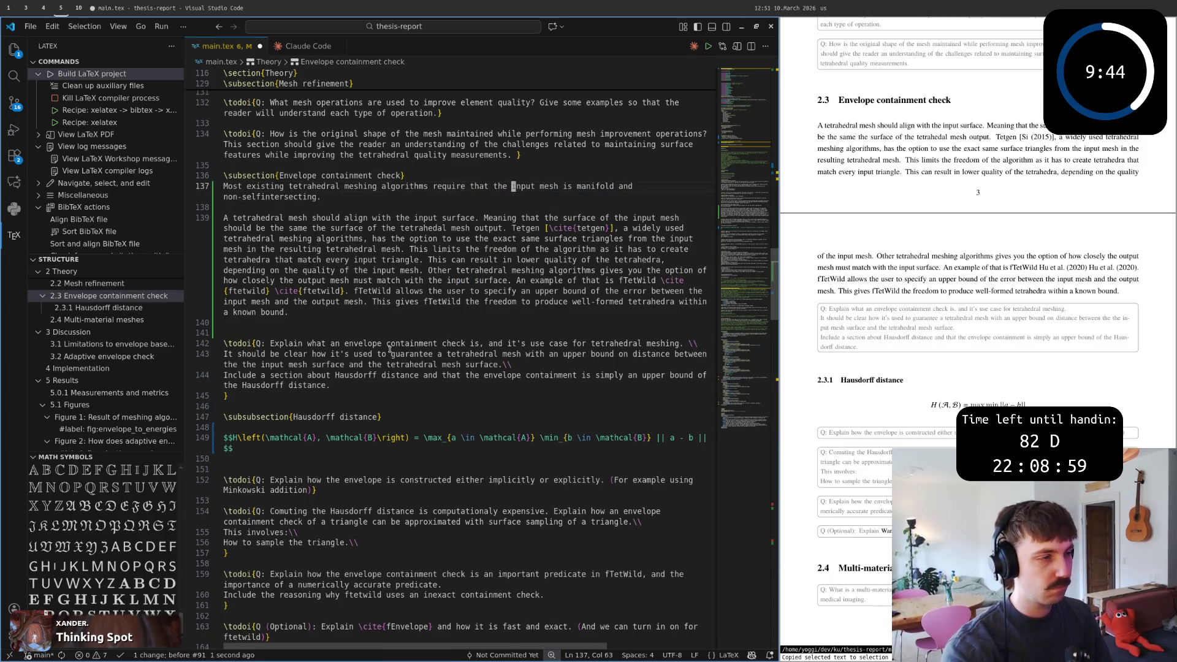
key(w)
key(w)
key(w)
Leave exactly one blank line after the opening sentence and switch back to the arXiv paper.
key(j)
key(o)
key(Escape)
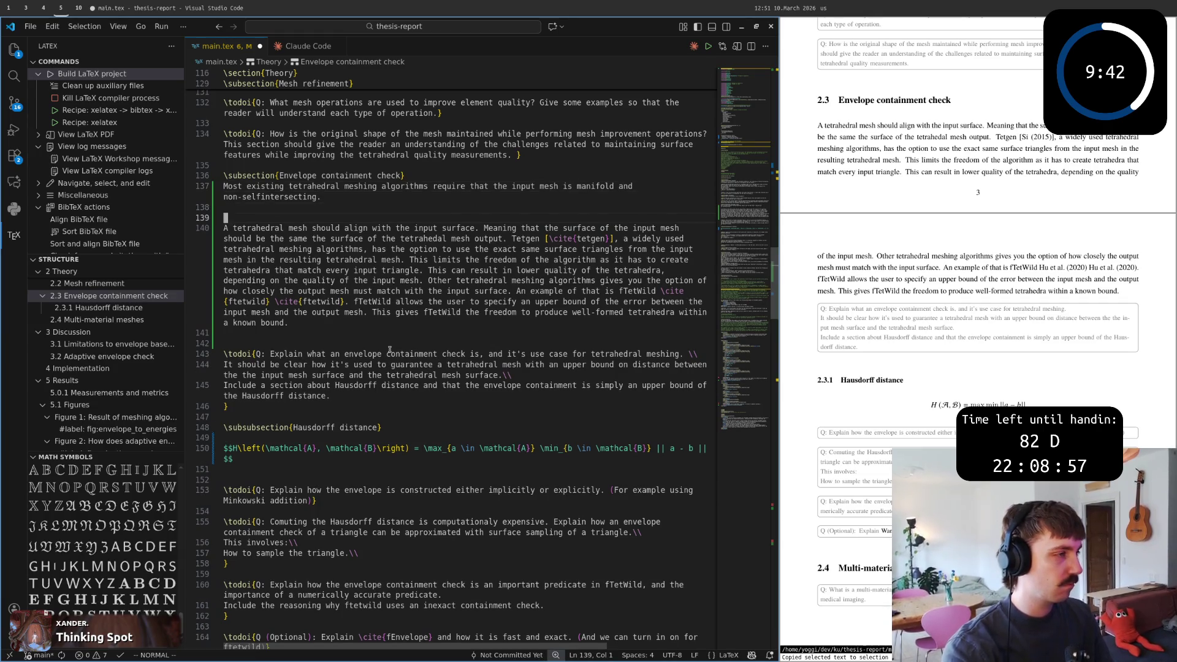
key(k)
key(i)
key(d)
key(d)
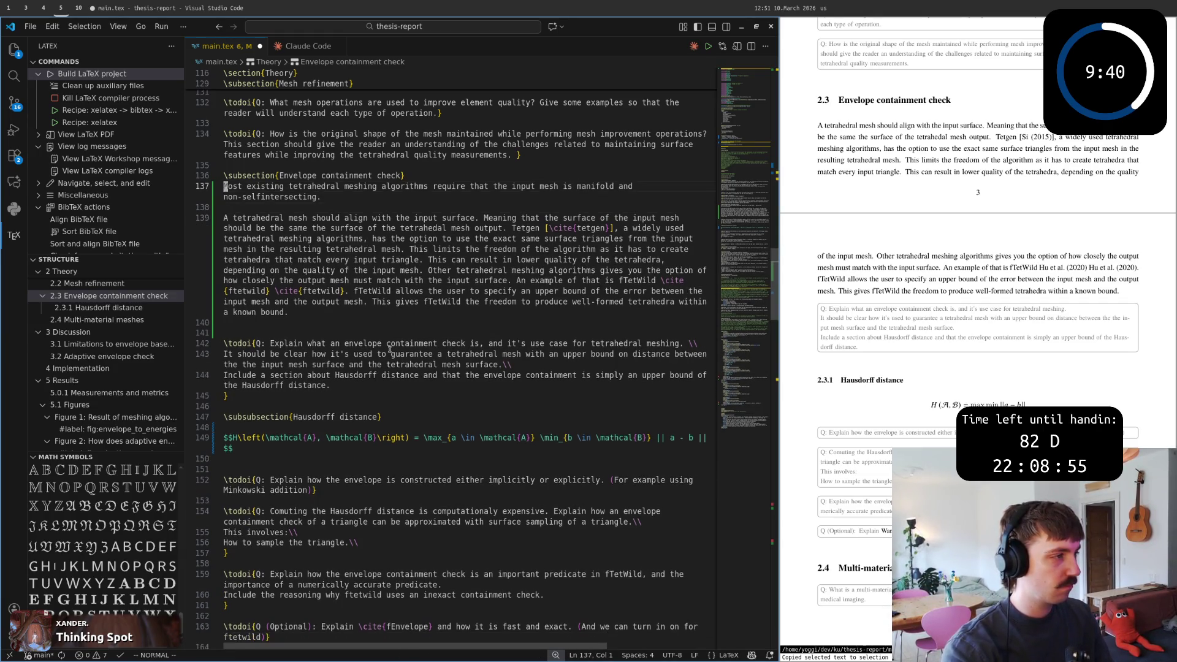
key(u)
key(d)
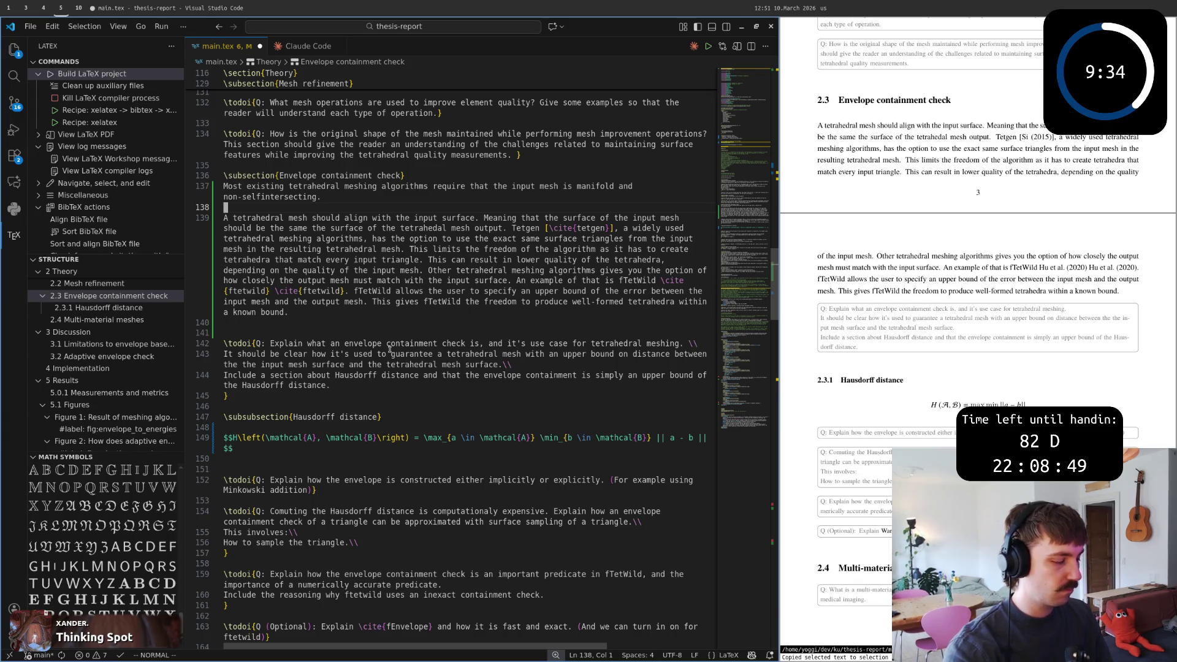
key(super+4)
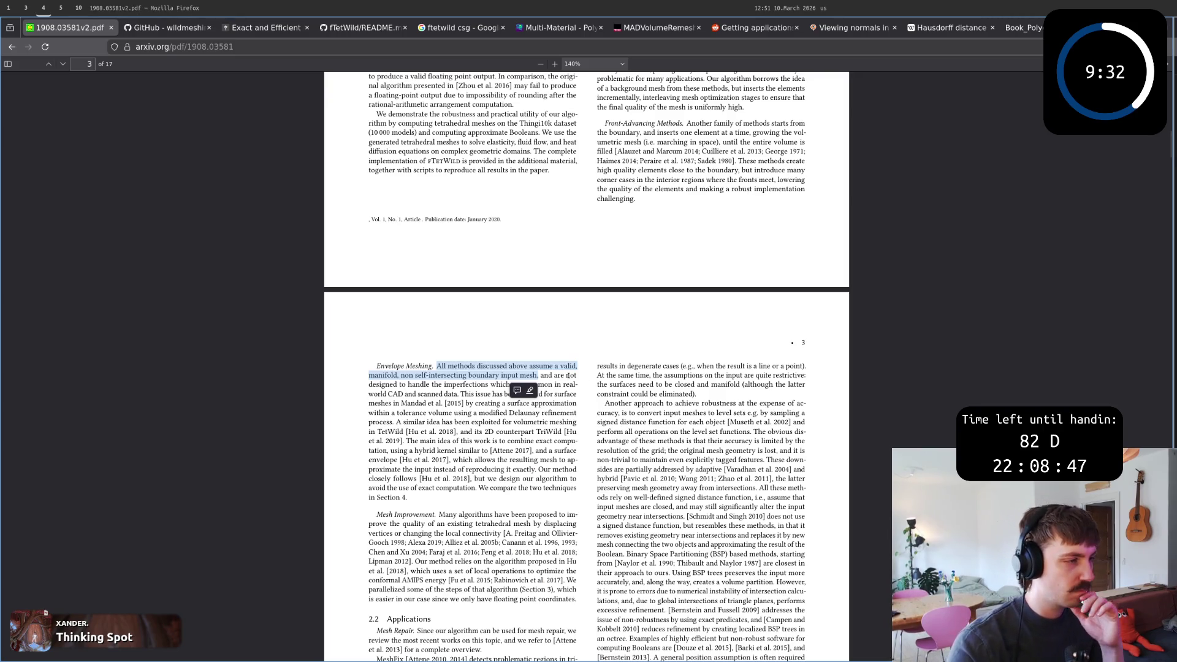
Review the Envelope Meshing passage on how the surface approximation issue was tackled.
click(408, 387)
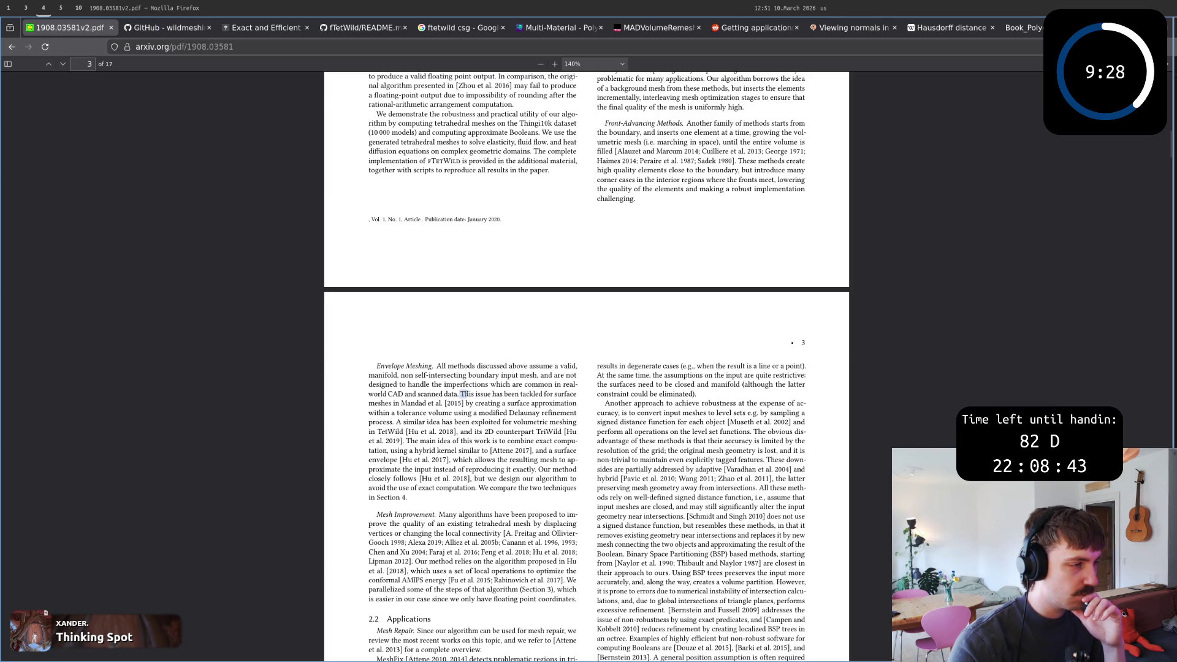
drag(460, 394, 464, 496)
click(414, 501)
click(482, 430)
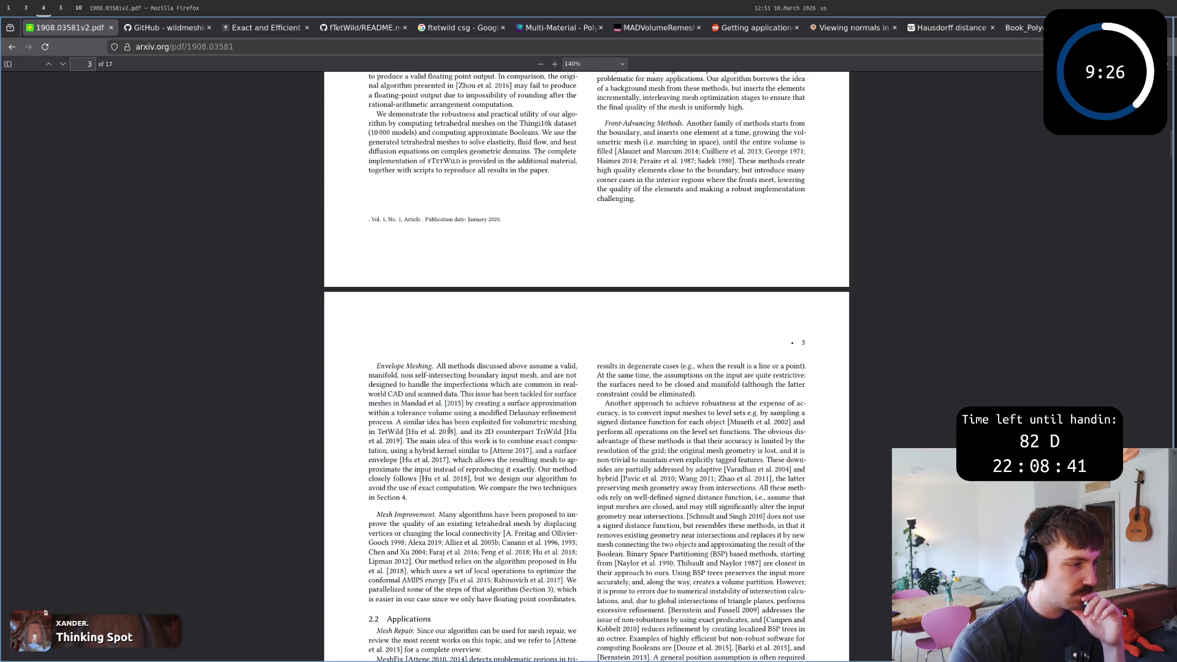
drag(461, 394, 406, 413)
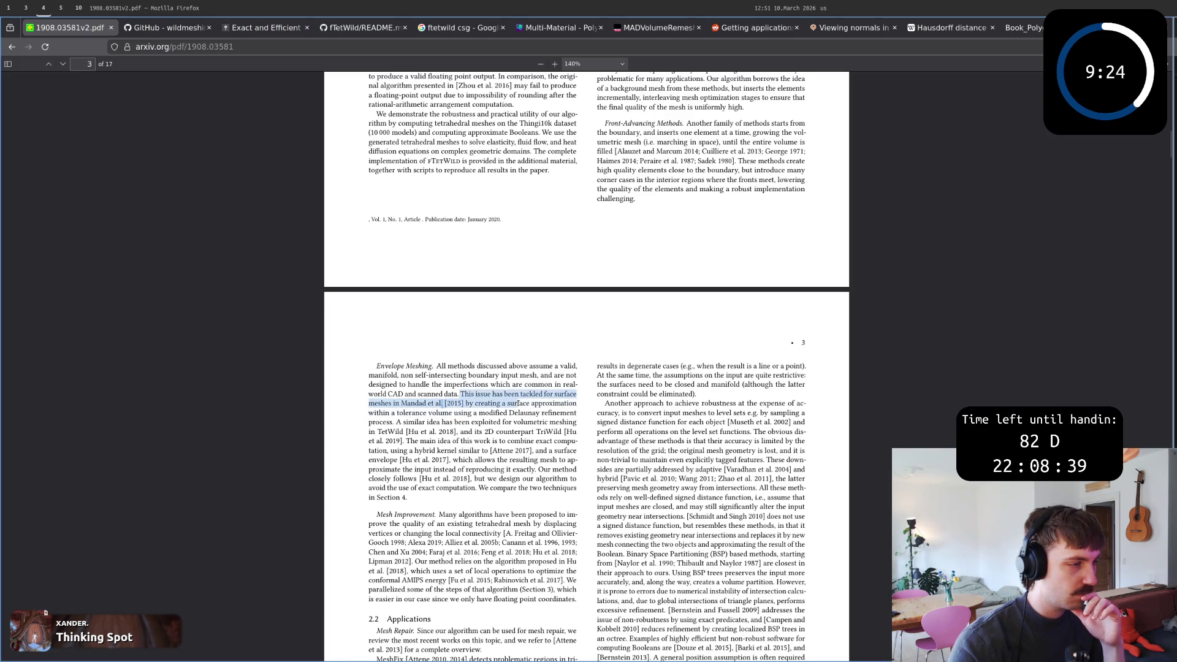
click(417, 401)
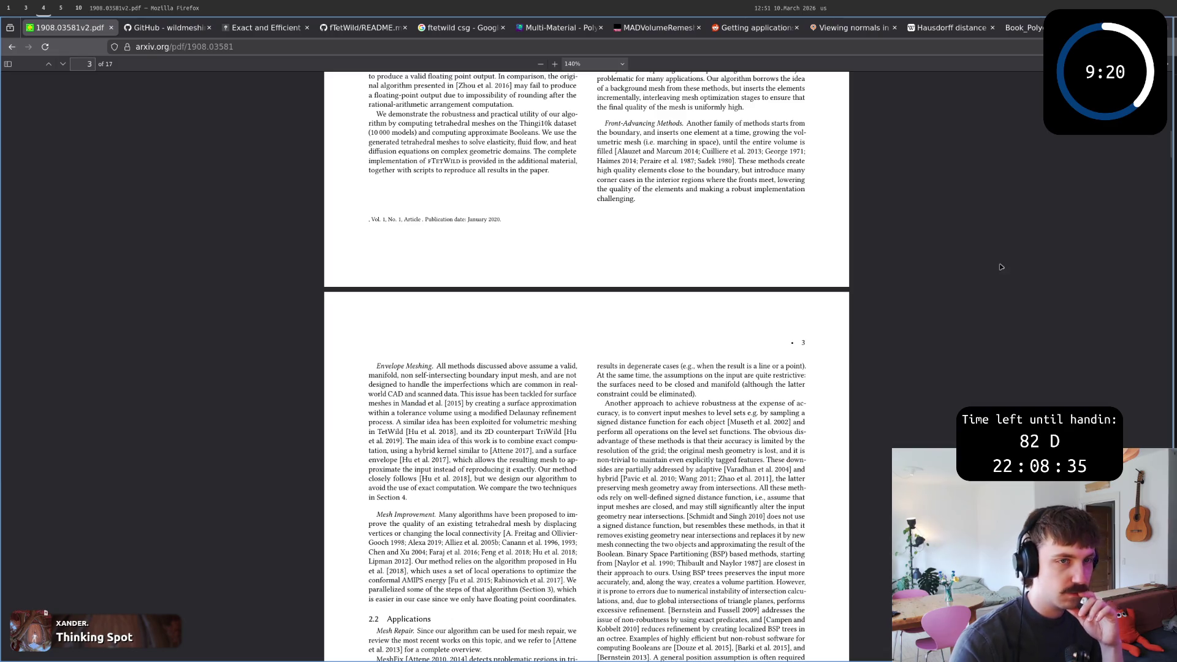
Scroll to the end of the paper and start saving a copy as 1908.03581v2.pdf with Ctrl+S.
click(1167, 190)
drag(1168, 191, 1168, 644)
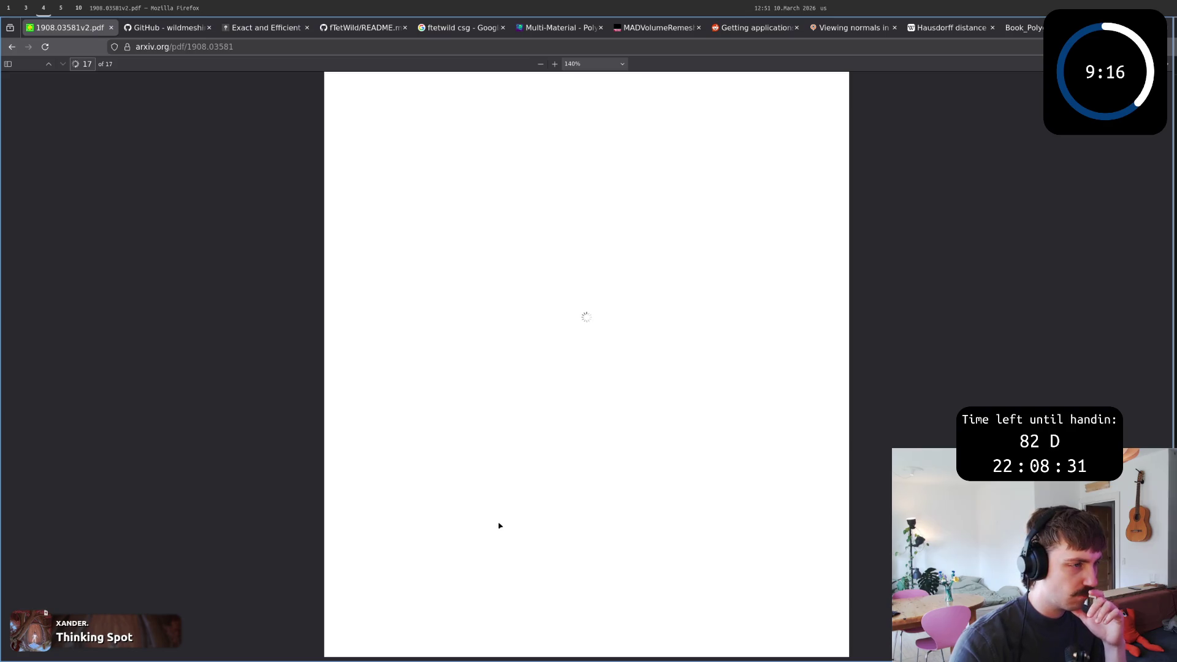
scroll(499, 525, up, 3)
scroll(500, 524, up, 3)
scroll(499, 526, up, 3)
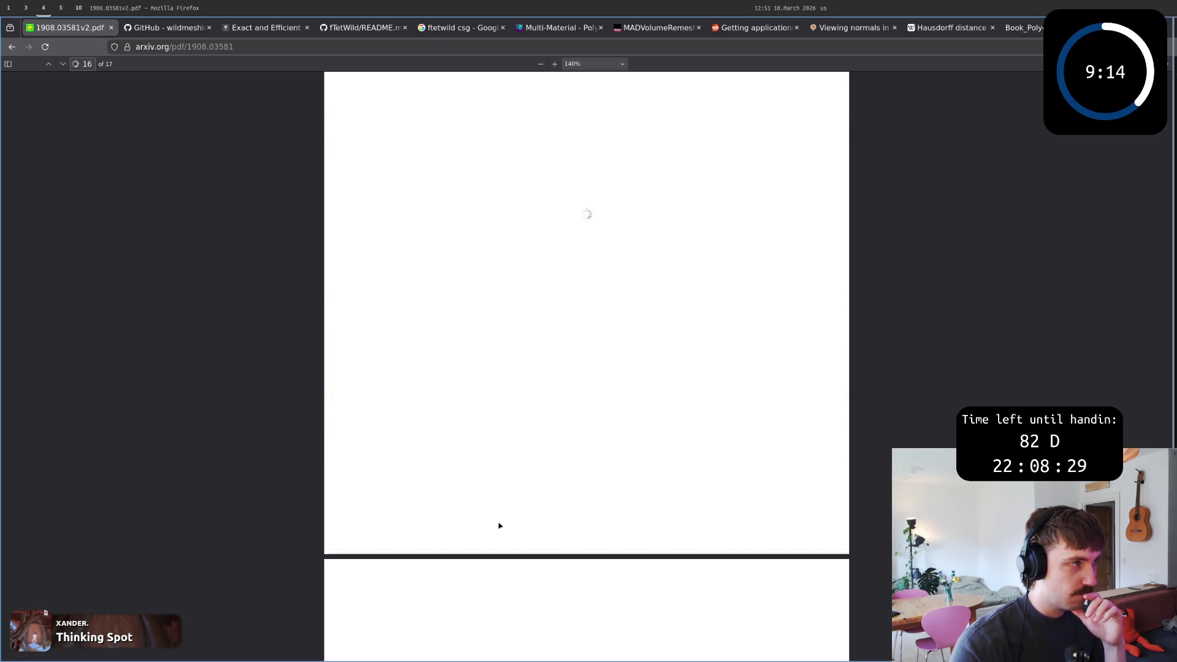
scroll(500, 525, up, 2)
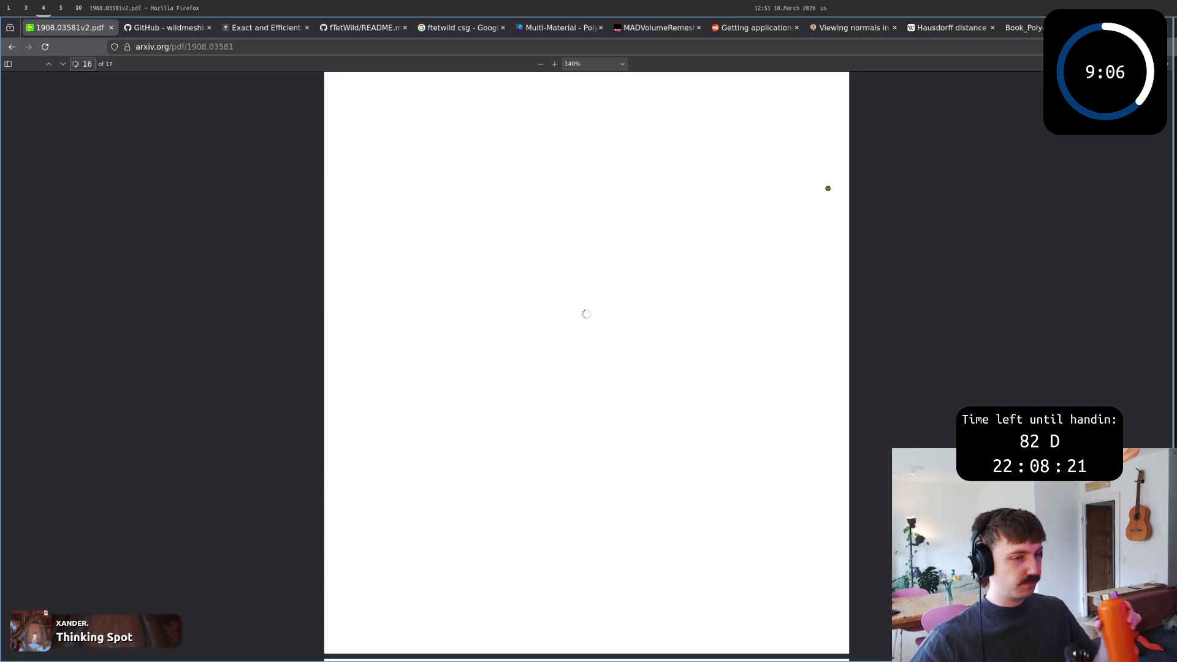
key(ctrl+s)
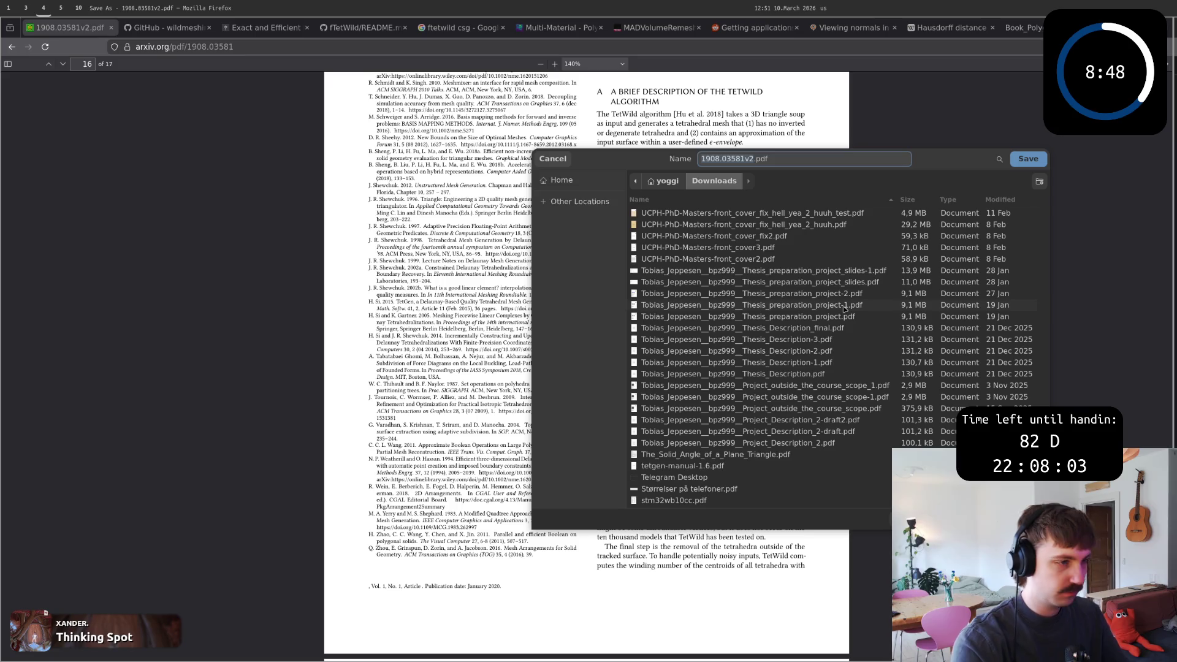
scroll(757, 225, down, 3)
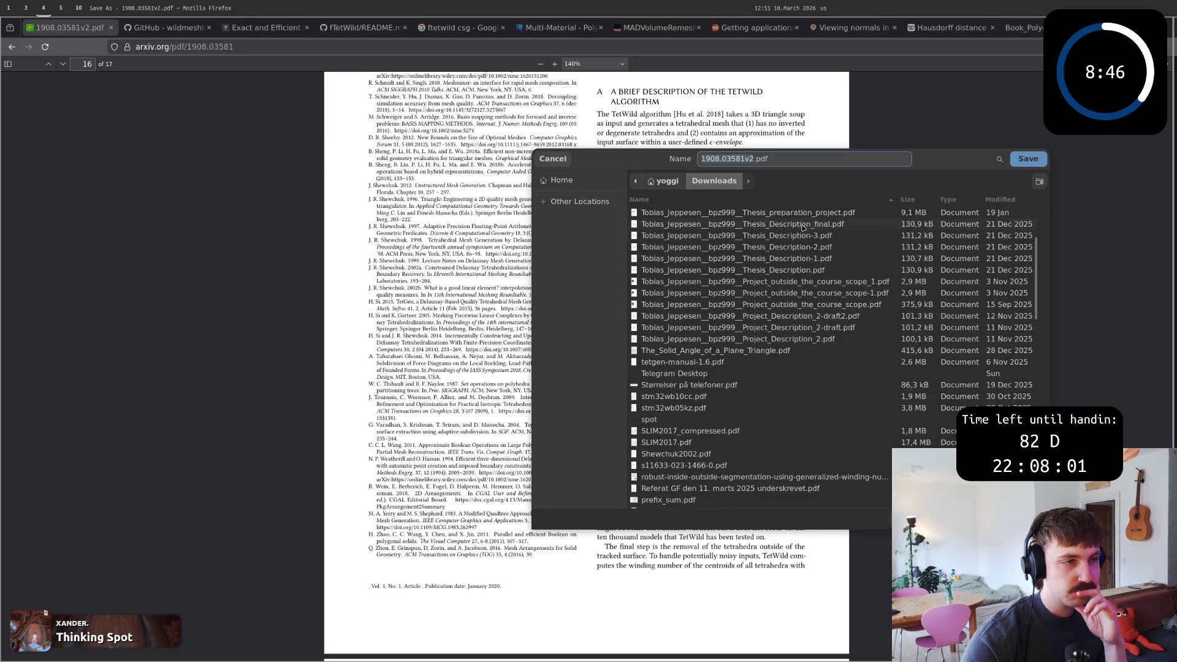
scroll(817, 274, down, 3)
scroll(818, 275, up, 3)
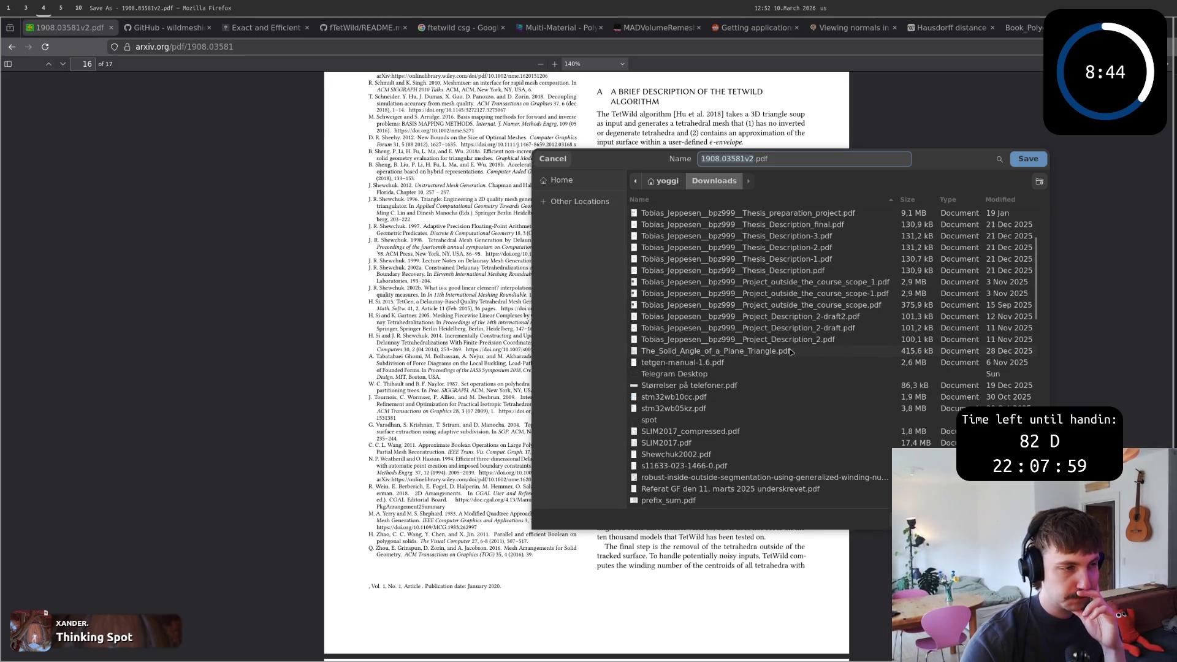
scroll(756, 331, up, 3)
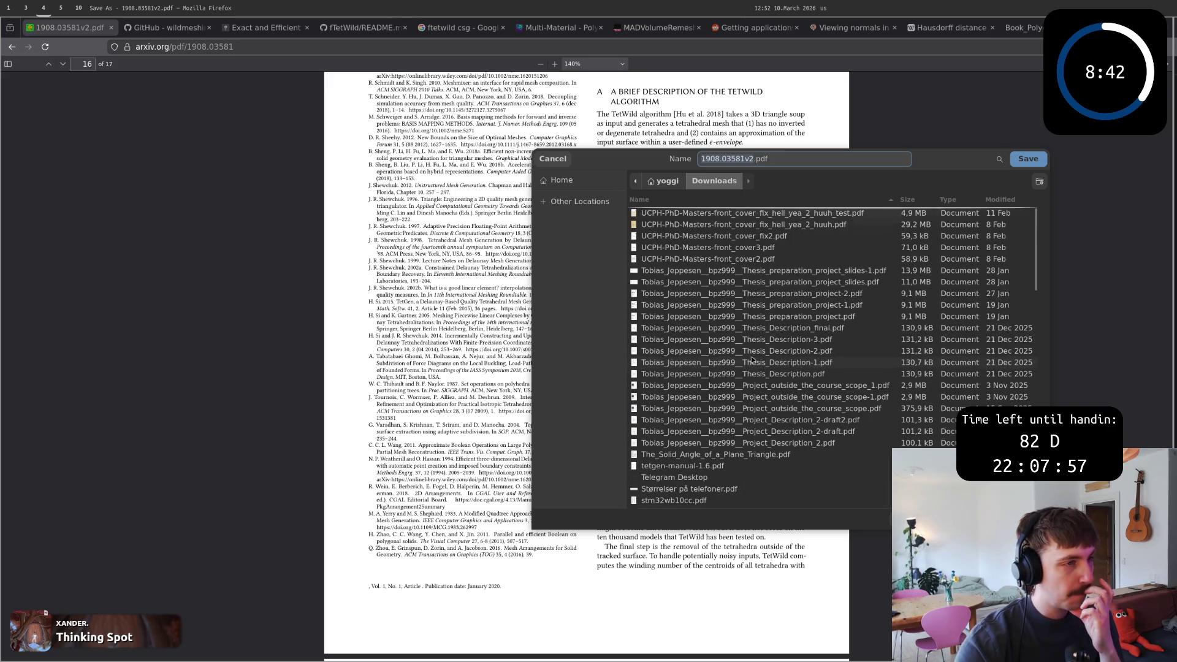
Save the paper into Downloads and open the downloaded copy in a new tab.
click(1032, 160)
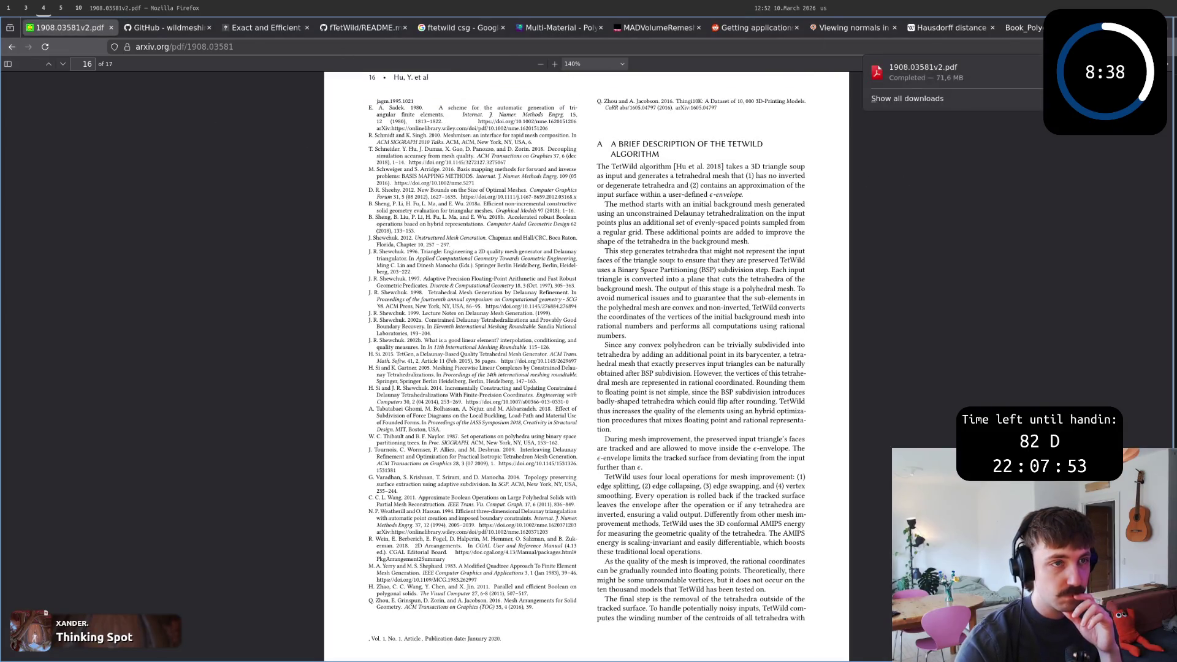
click(948, 74)
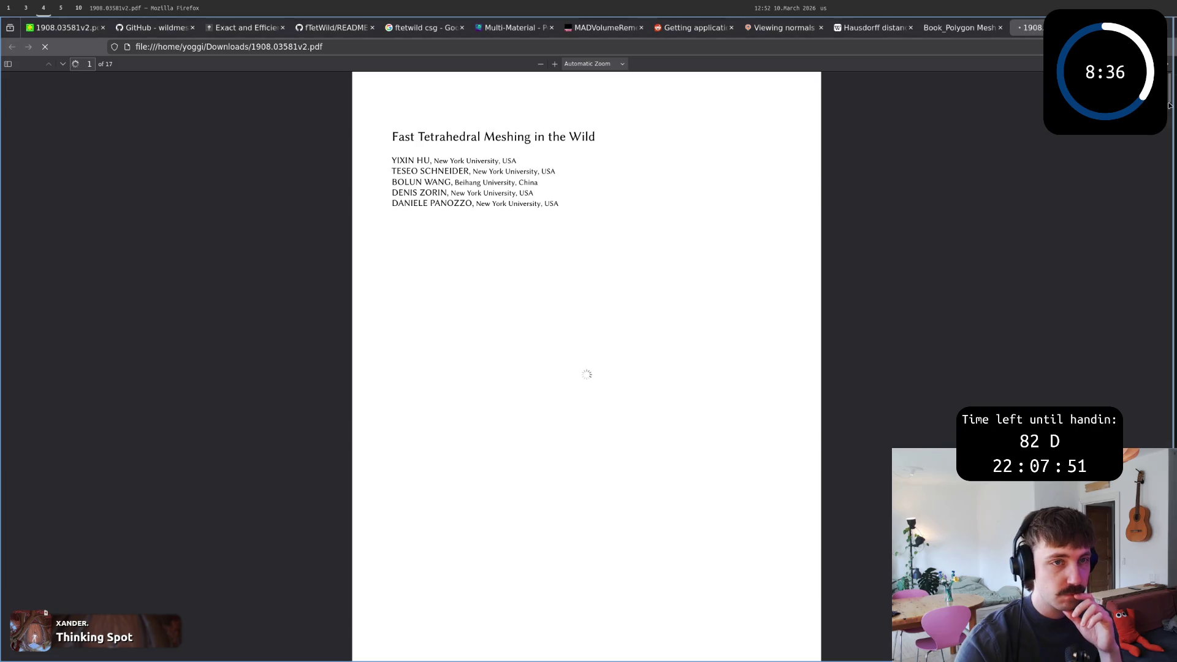
In the online paper's references, select the 'Isotopic Approximation Within a Tolerance Volume' title for a web search.
key(End)
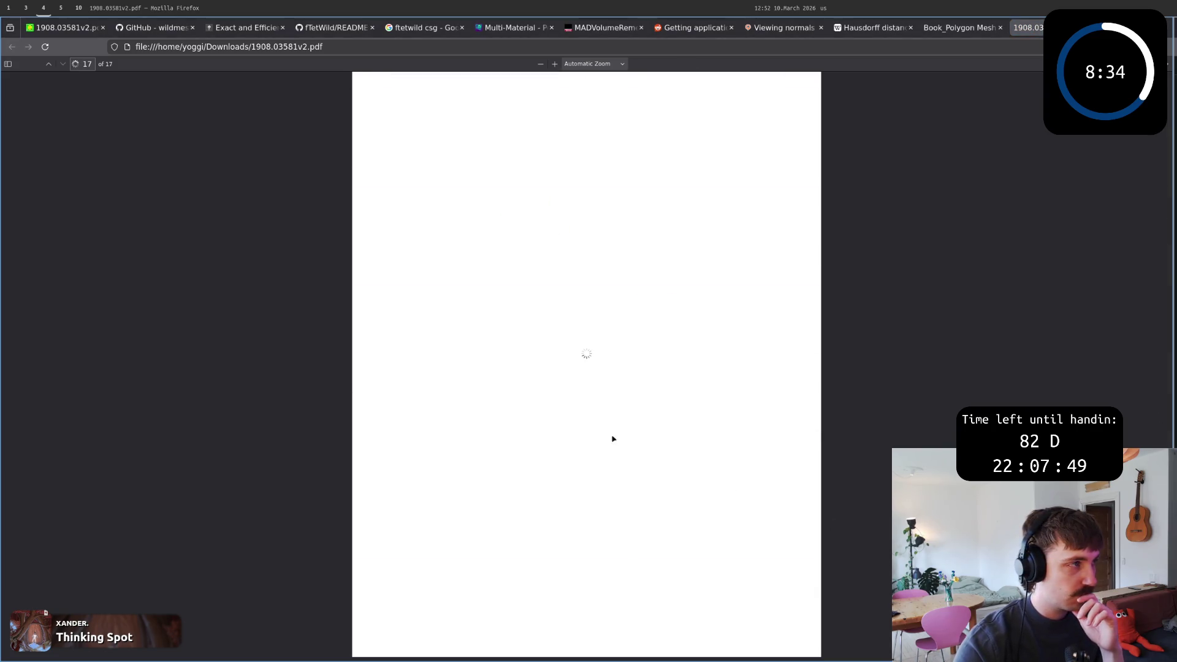
click(76, 27)
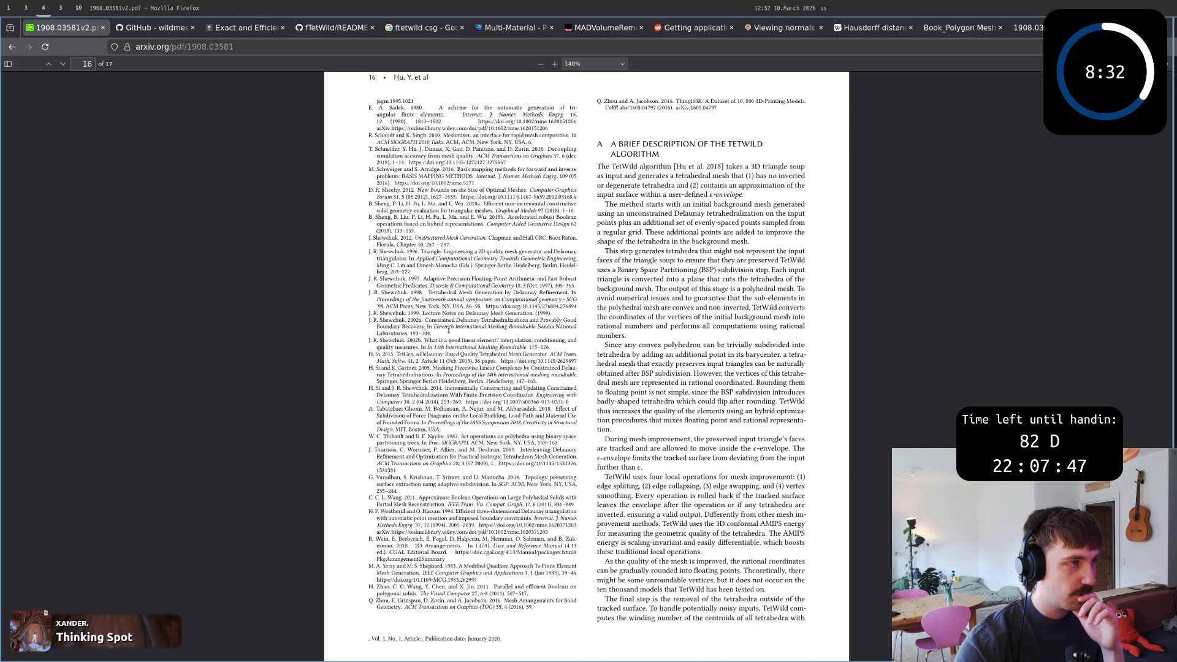
scroll(491, 331, up, 5)
scroll(637, 237, up, 3)
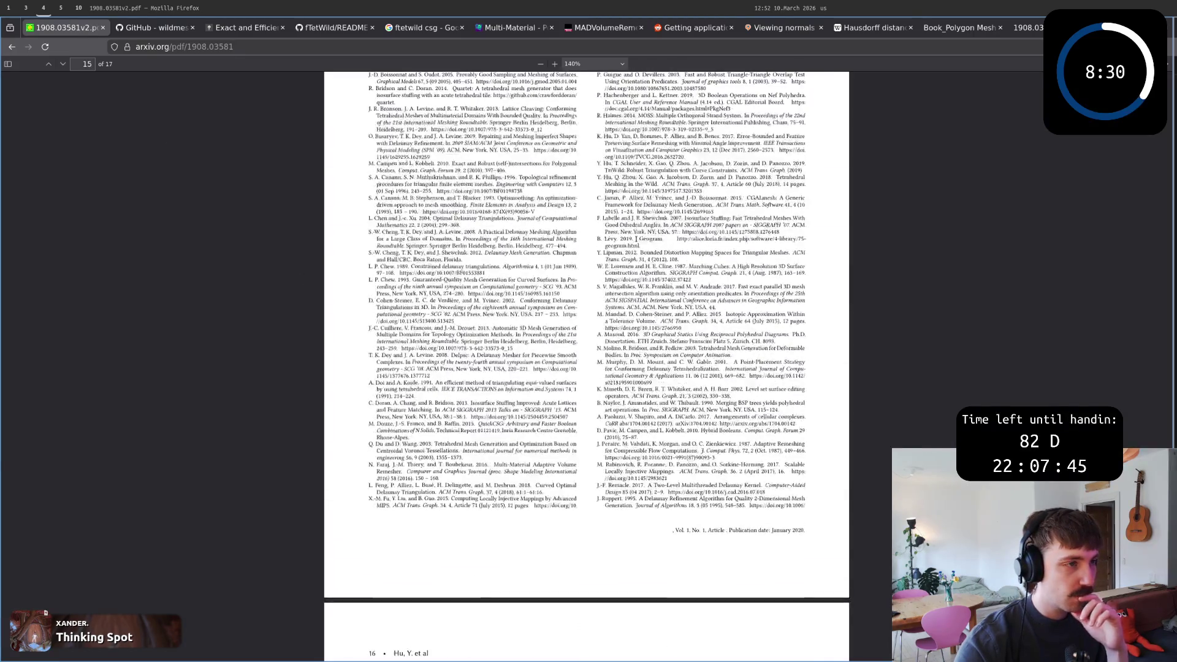
scroll(637, 238, up, 5)
scroll(568, 365, down, 2)
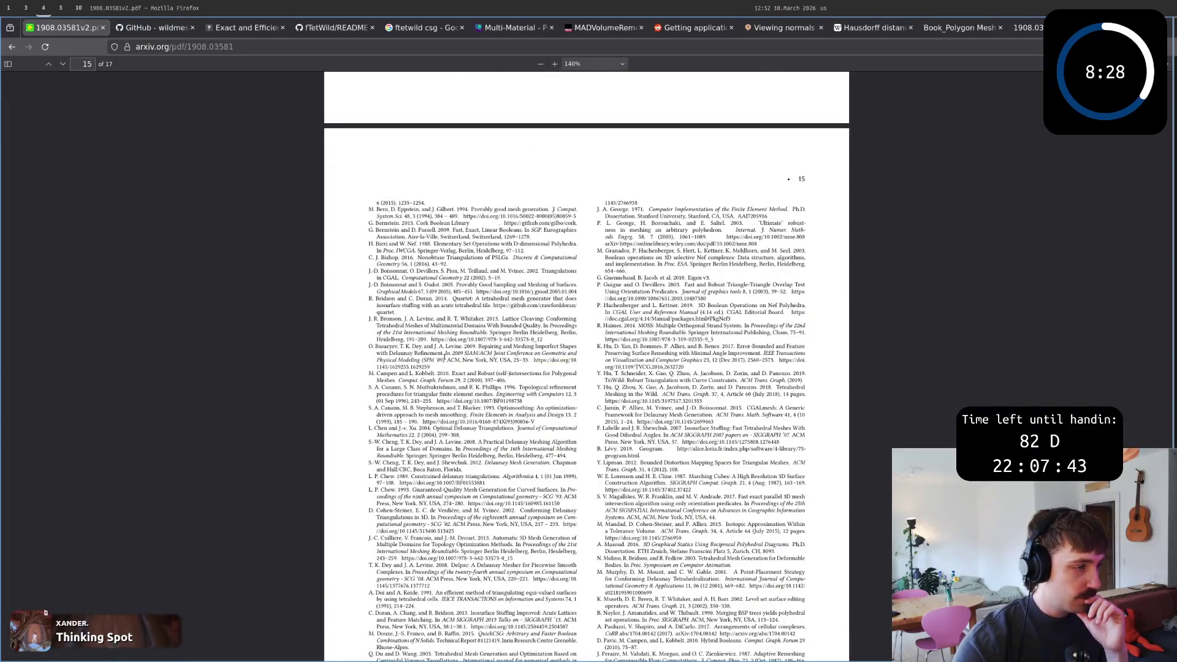
scroll(640, 370, down, 1)
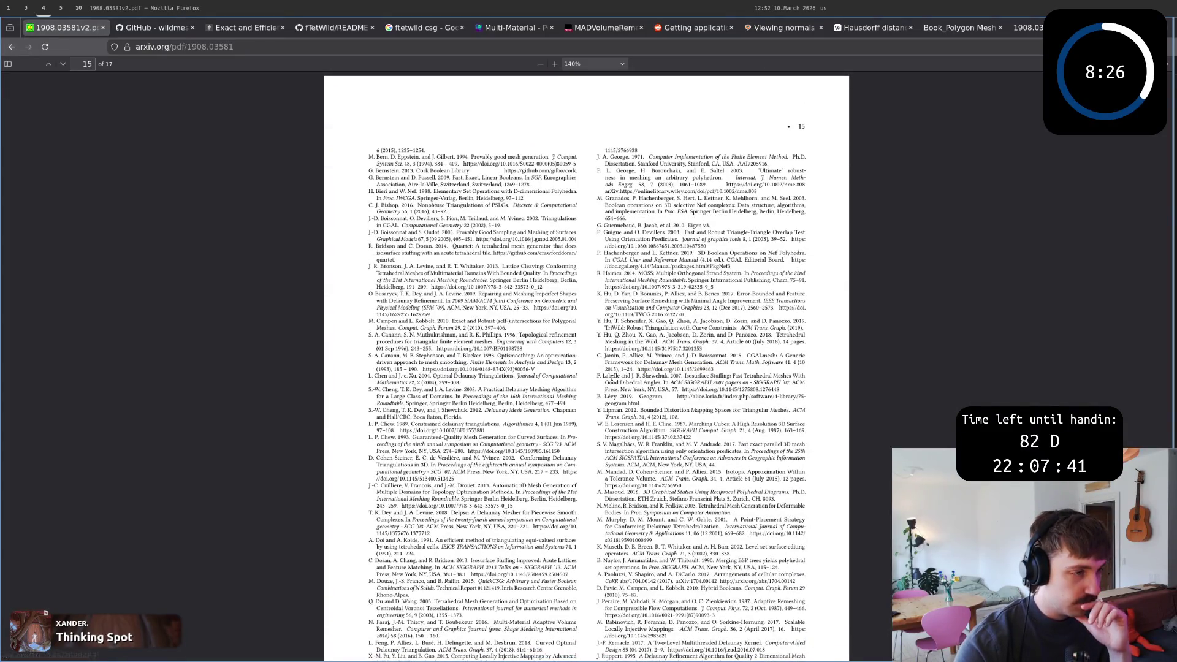
scroll(595, 378, down, 2)
scroll(626, 314, down, 4)
scroll(613, 294, down, 1)
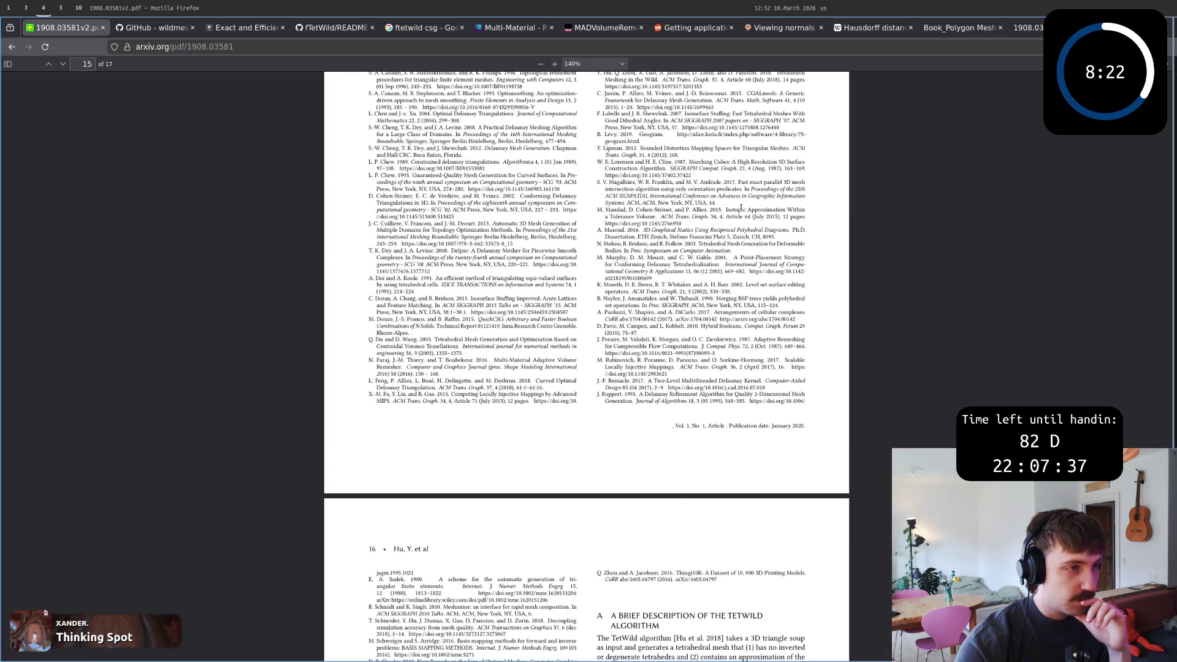
drag(723, 210, 784, 218)
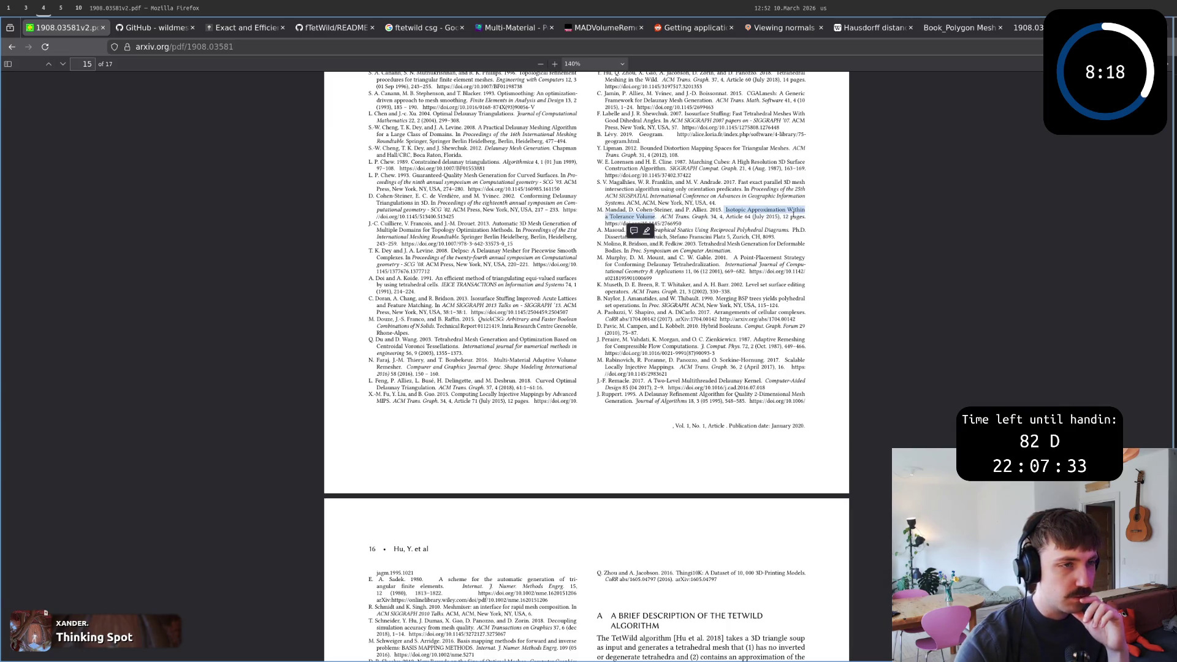
right_click(726, 214)
click(782, 304)
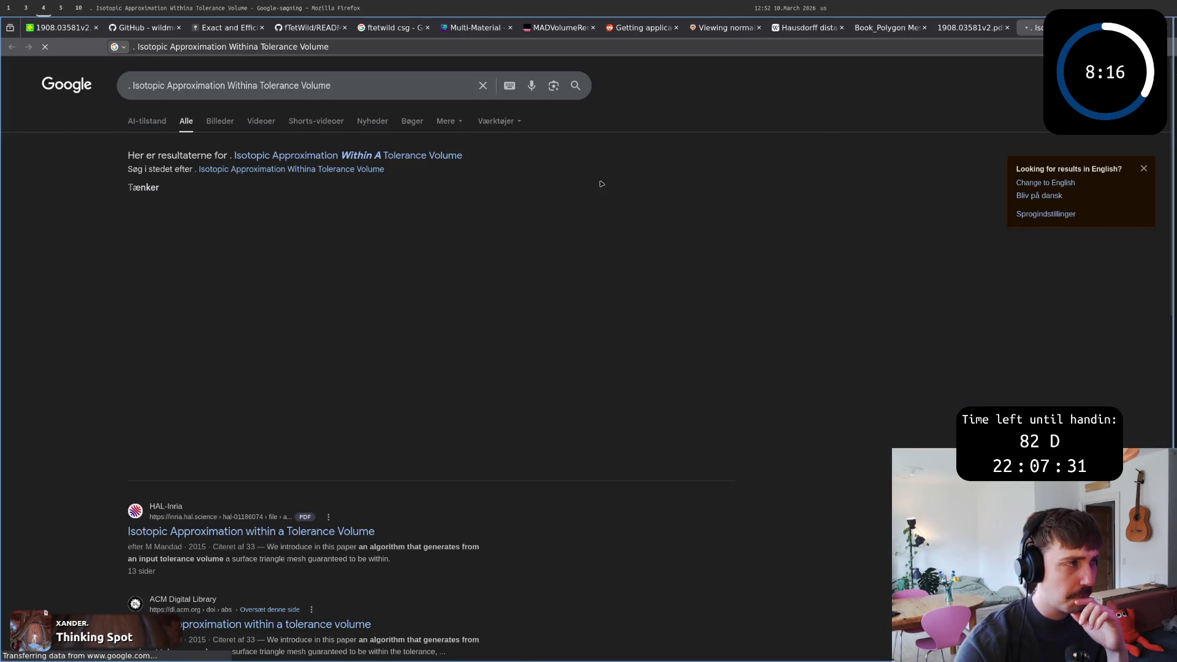
Search Google with the corrected spelling 'Within A', then show the Polygon Mesh Processing book tab.
click(361, 159)
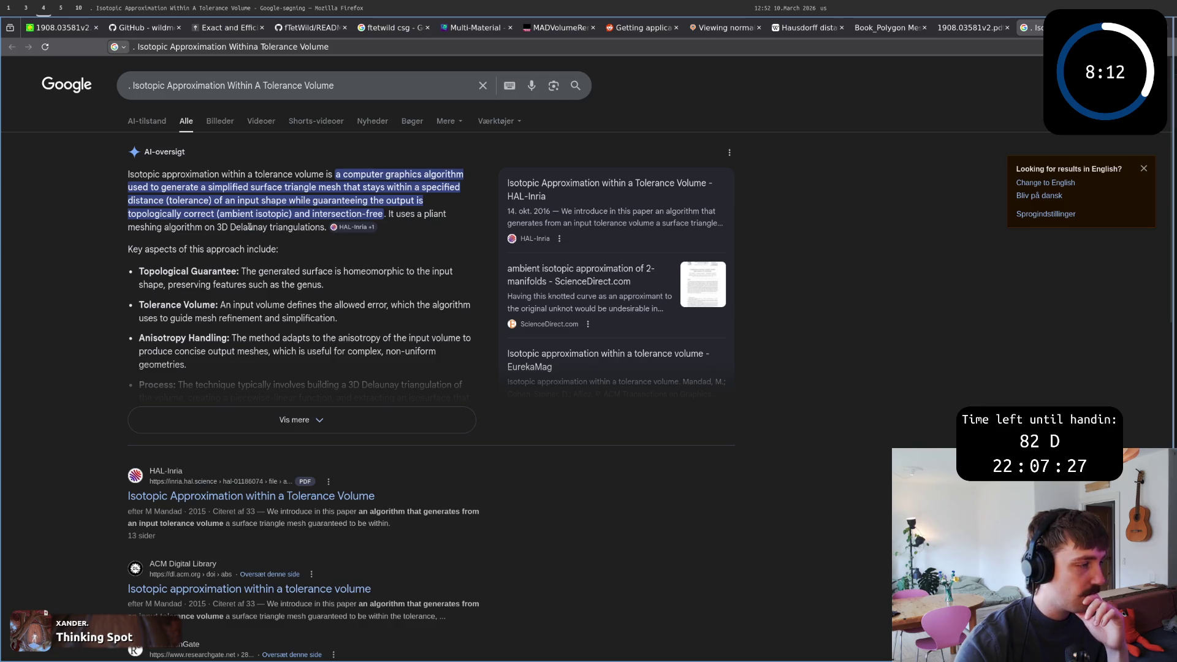
scroll(250, 226, down, 1)
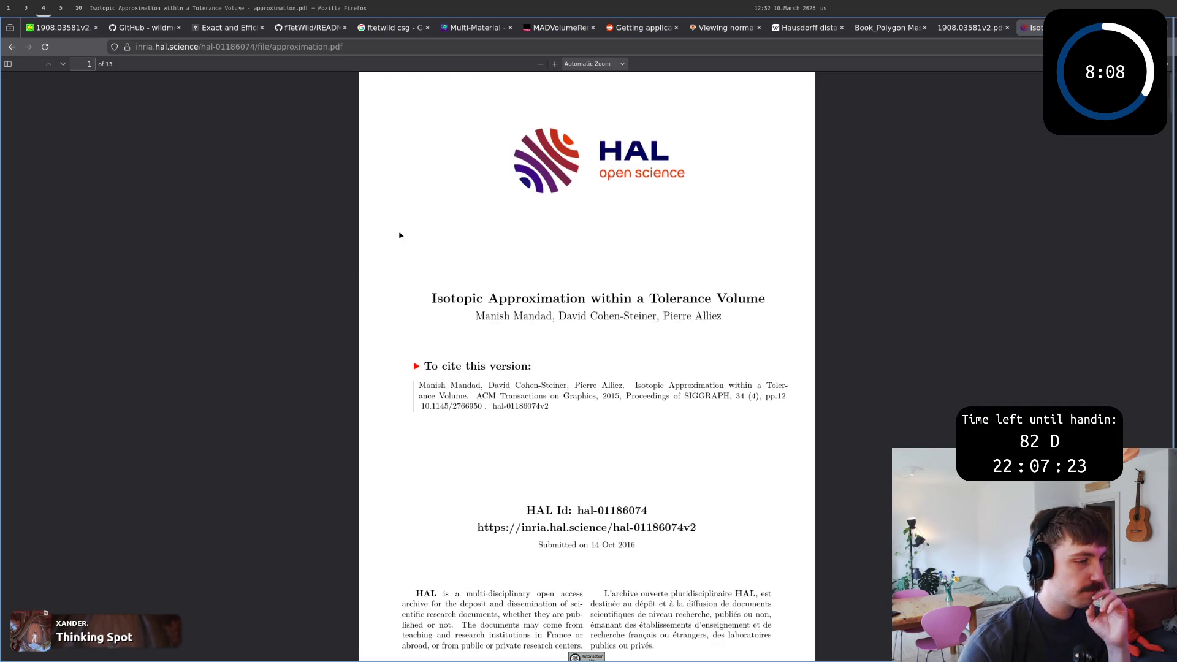
scroll(399, 237, down, 5)
scroll(457, 279, down, 5)
scroll(457, 279, down, 5)
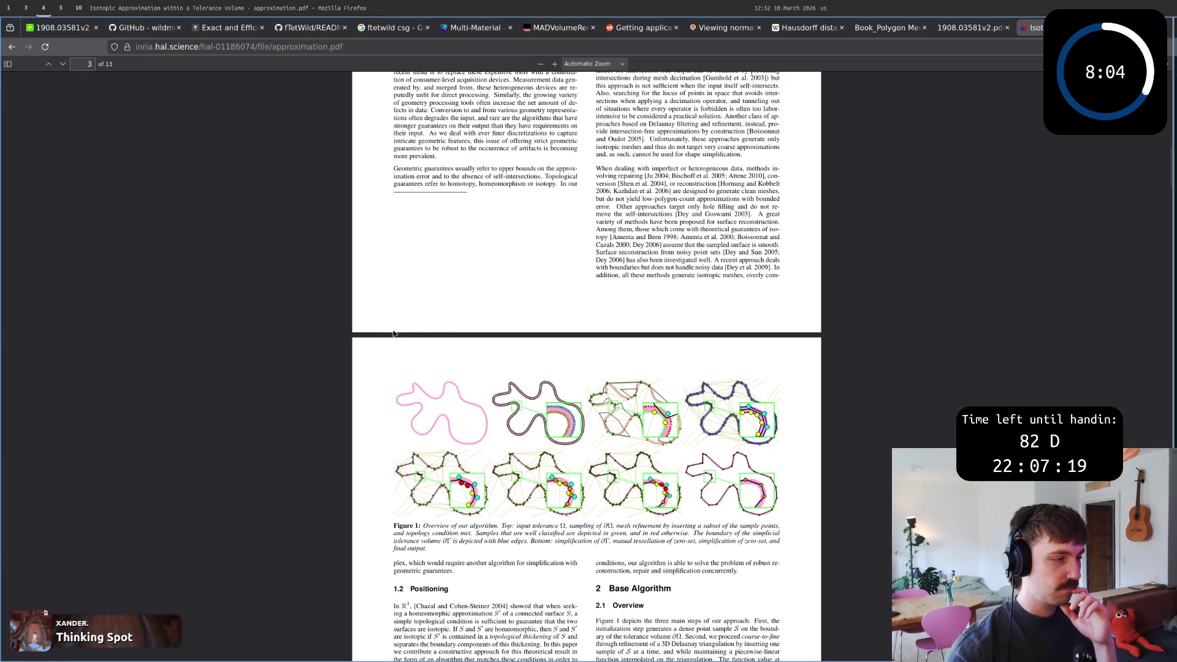
scroll(430, 342, down, 2)
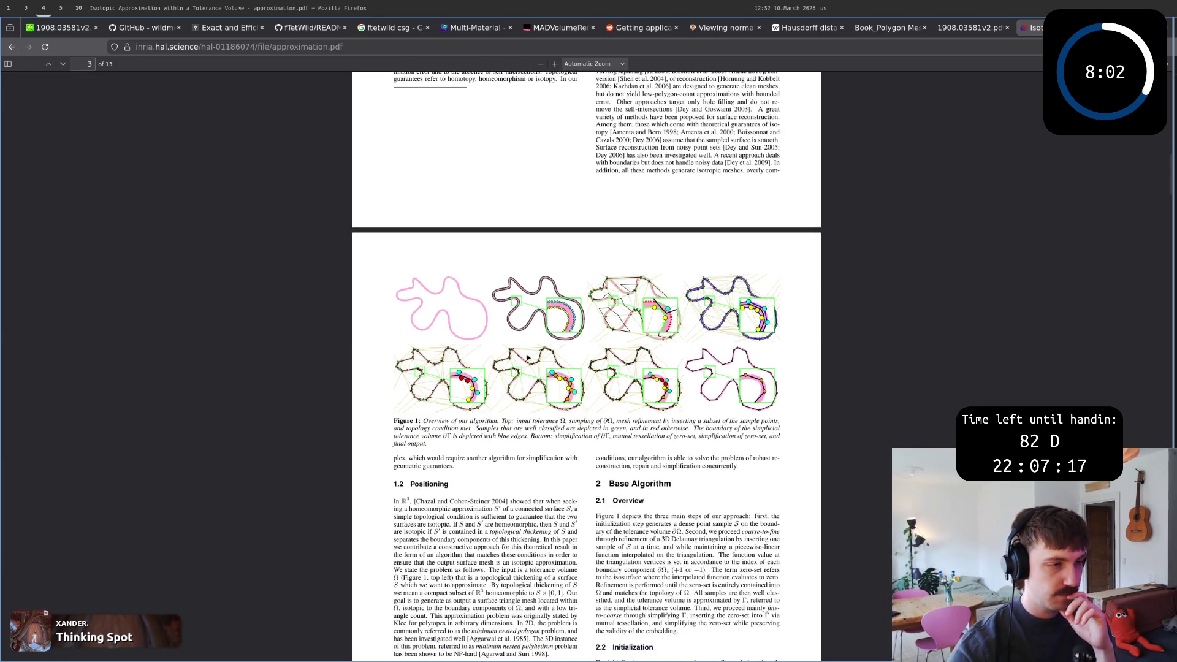
click(890, 27)
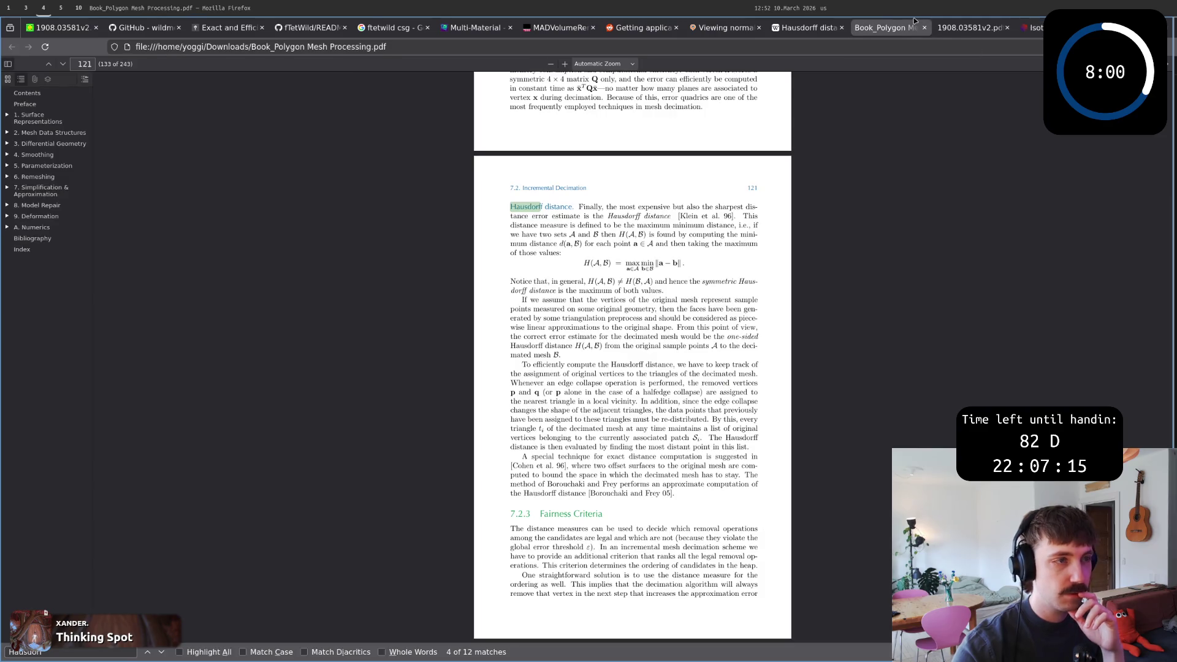
Check the online arXiv copy, then return to the downloaded paper at its Envelope Meshing page.
click(972, 27)
scroll(589, 368, up, 5)
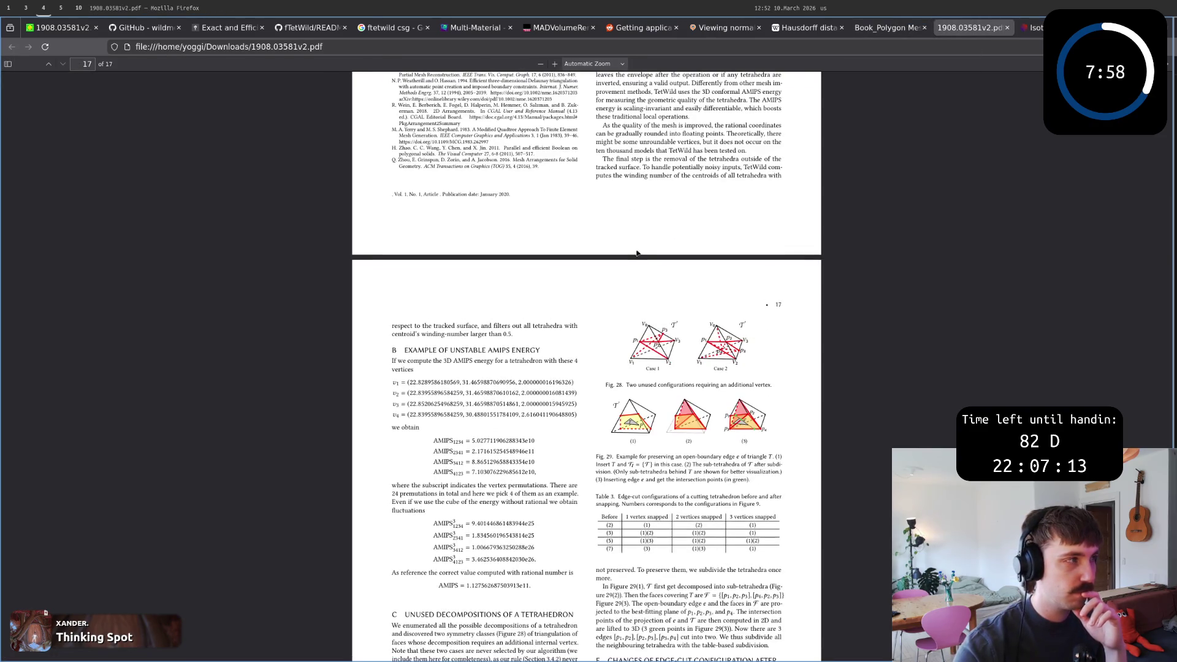
click(71, 33)
scroll(1171, 242, down, 5)
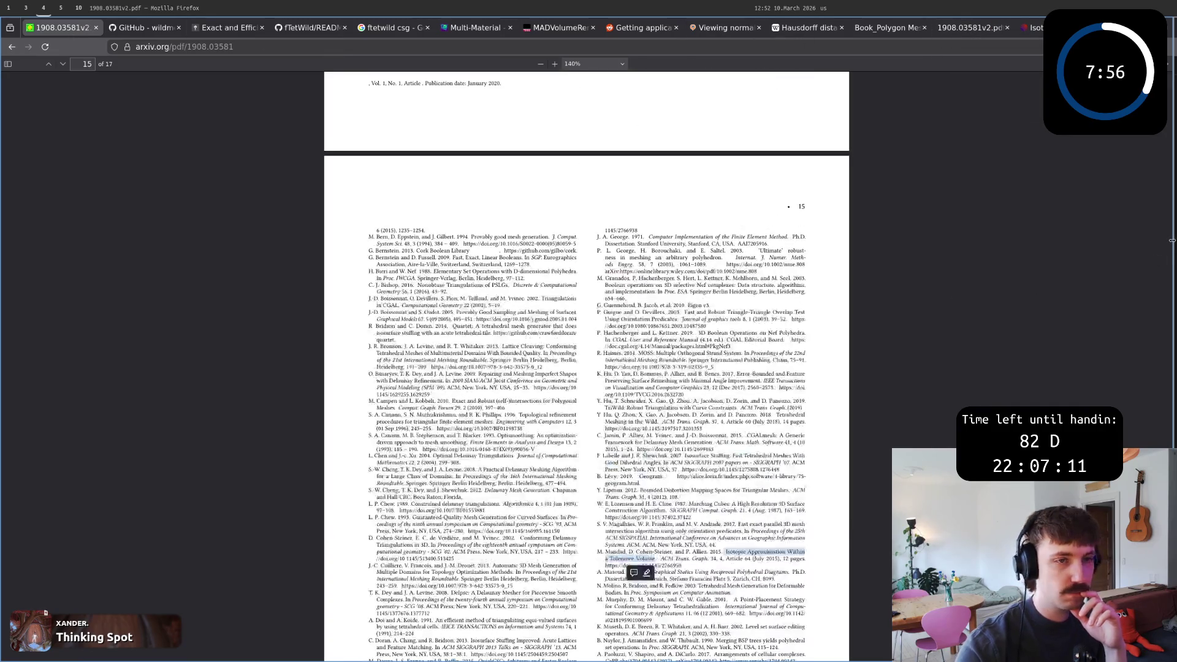
scroll(1172, 241, up, 20)
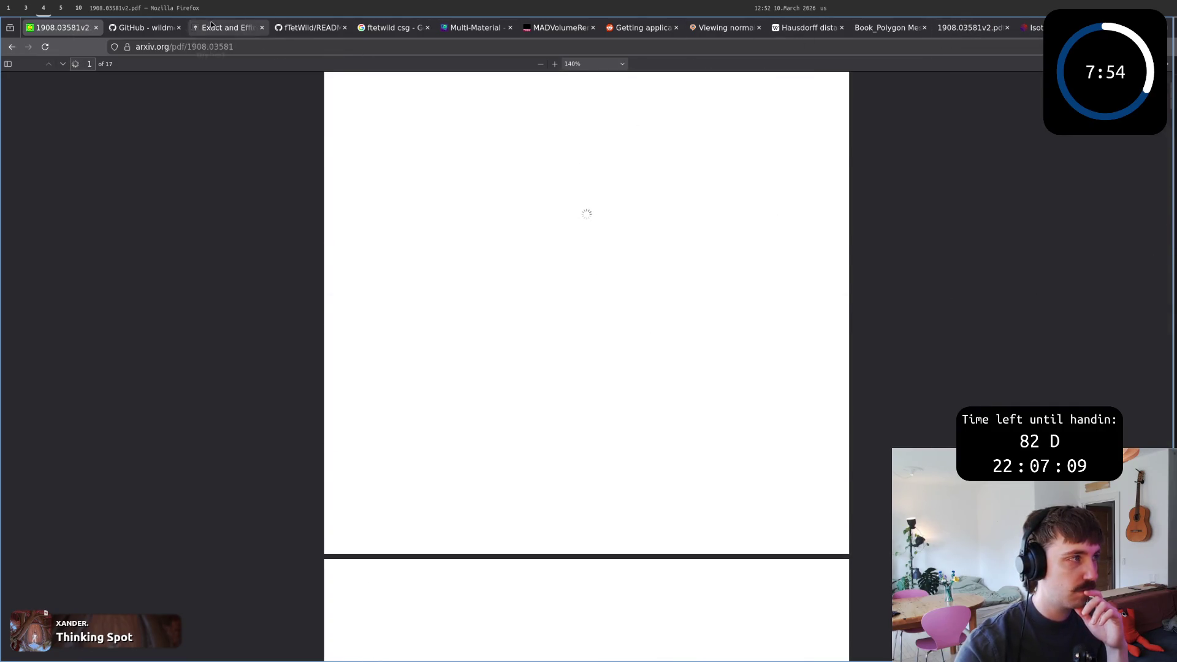
click(970, 27)
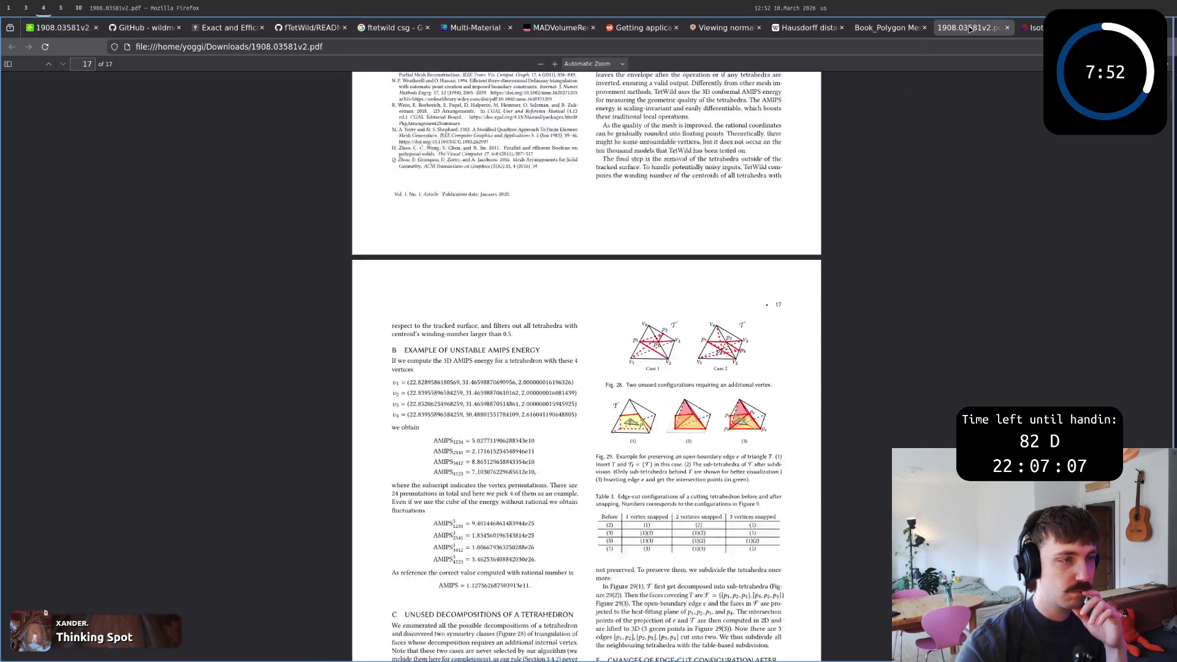
scroll(1137, 231, down, 10)
scroll(1138, 231, up, 15)
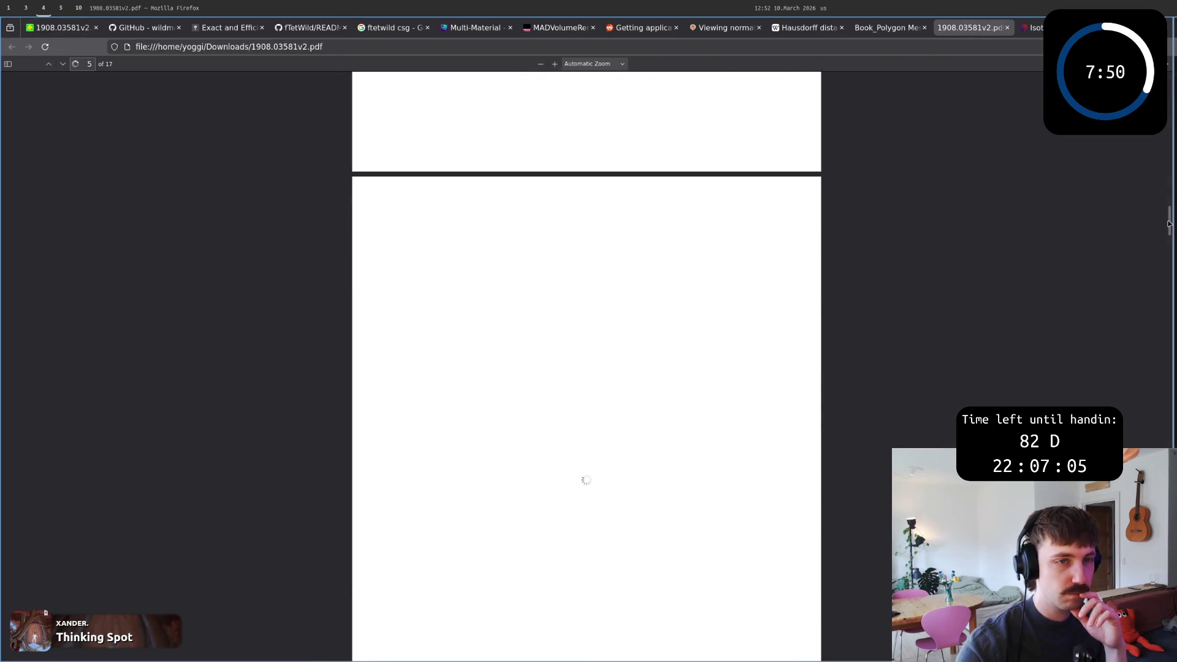
scroll(801, 282, up, 2)
scroll(725, 307, up, 5)
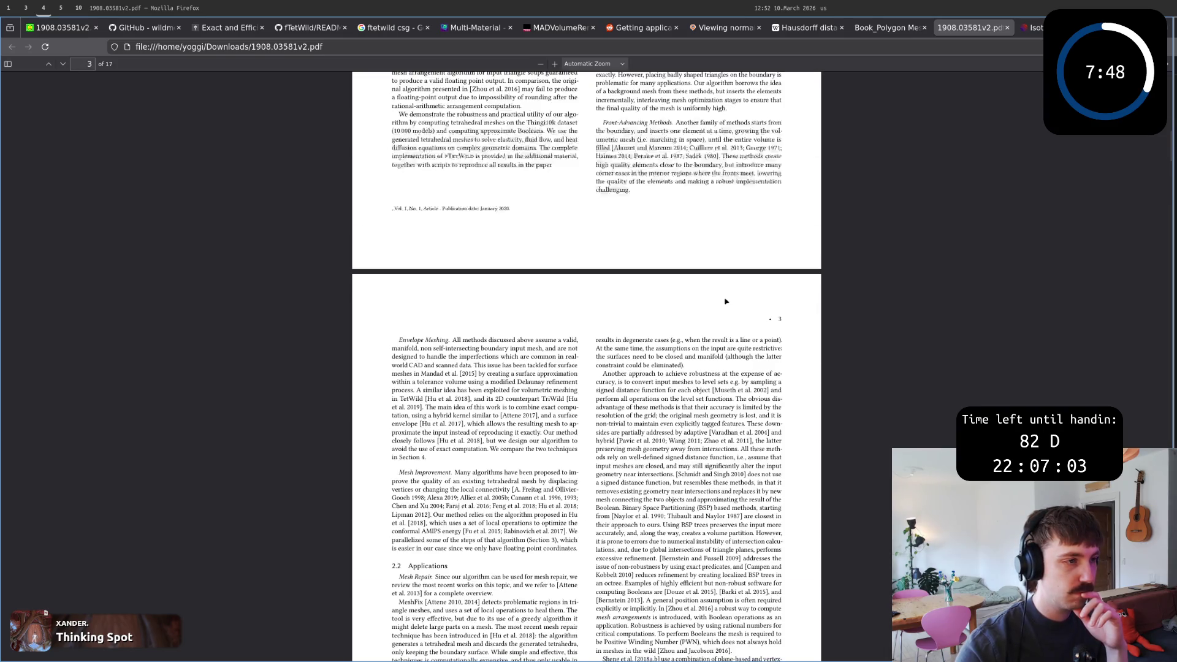
scroll(726, 305, up, 5)
scroll(726, 305, up, 5)
scroll(728, 301, up, 3)
scroll(725, 301, down, 5)
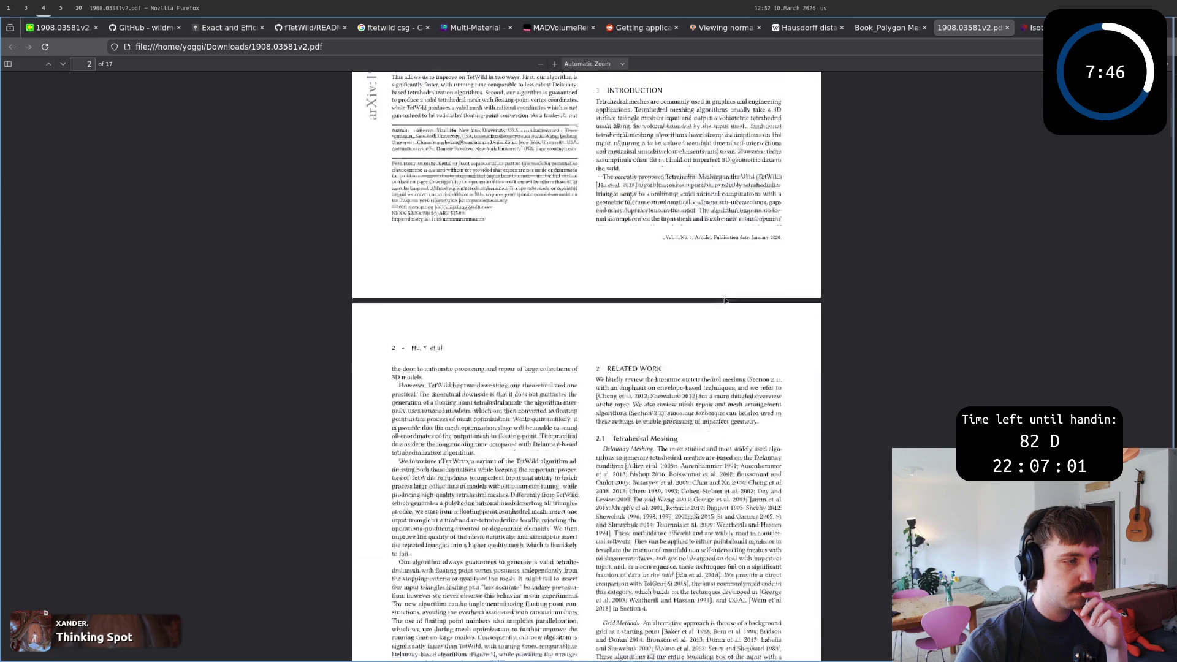
scroll(724, 299, down, 8)
scroll(721, 296, down, 8)
scroll(719, 295, down, 5)
scroll(718, 296, up, 1)
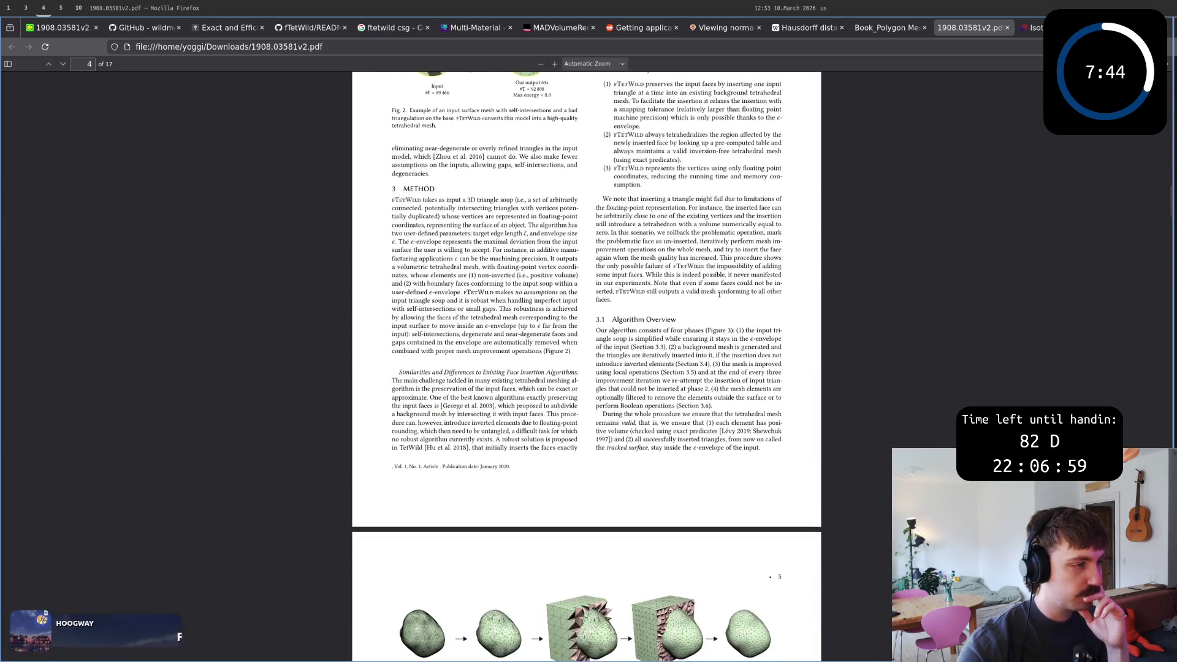
scroll(719, 294, down, 8)
scroll(718, 294, down, 9)
scroll(717, 294, up, 2)
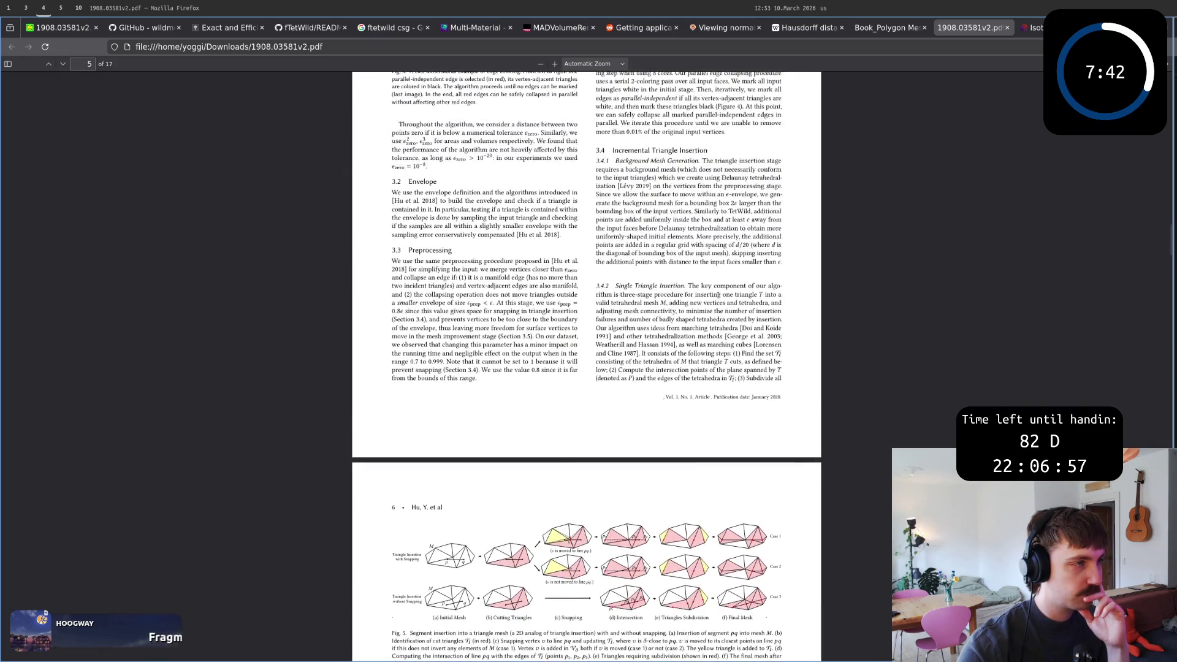
scroll(718, 295, up, 5)
scroll(717, 295, up, 5)
scroll(718, 295, up, 5)
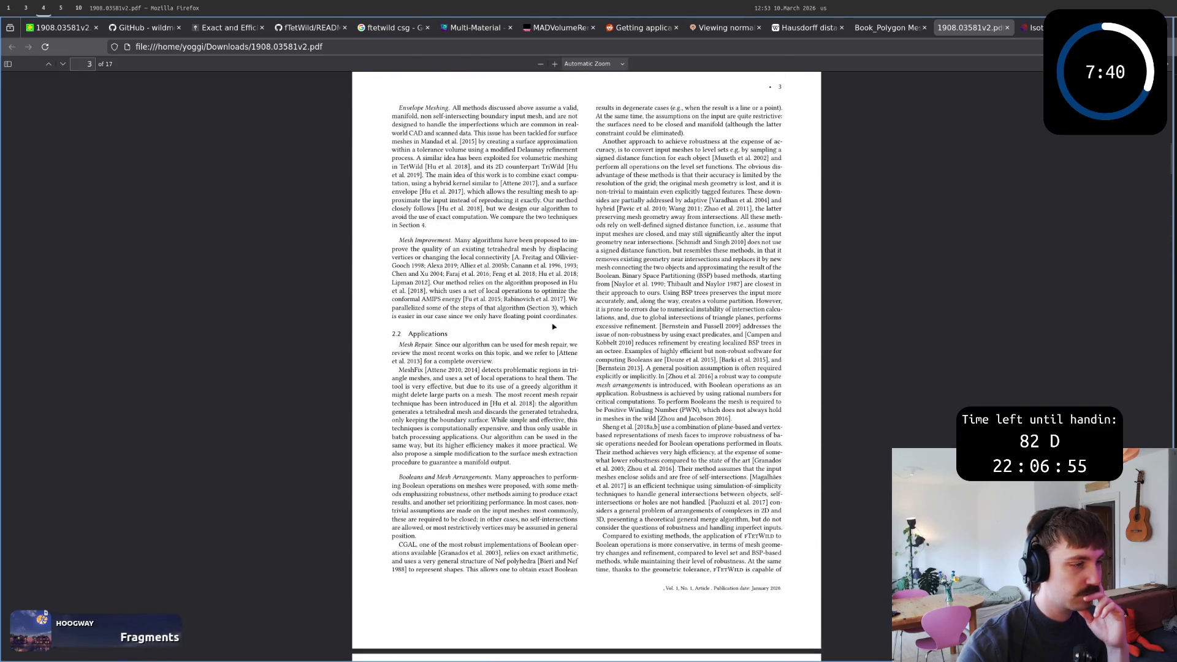
scroll(468, 433, up, 5)
scroll(468, 433, up, 4)
scroll(468, 434, up, 4)
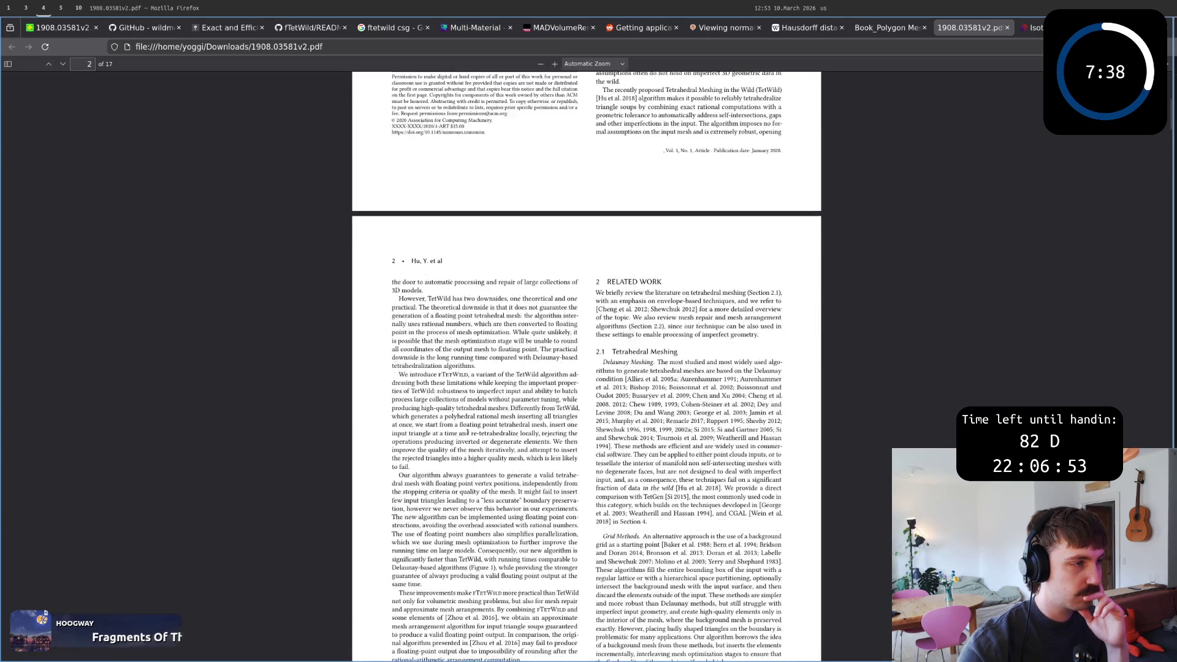
scroll(469, 435, up, 4)
scroll(469, 435, up, 1)
scroll(469, 434, down, 6)
scroll(467, 434, down, 2)
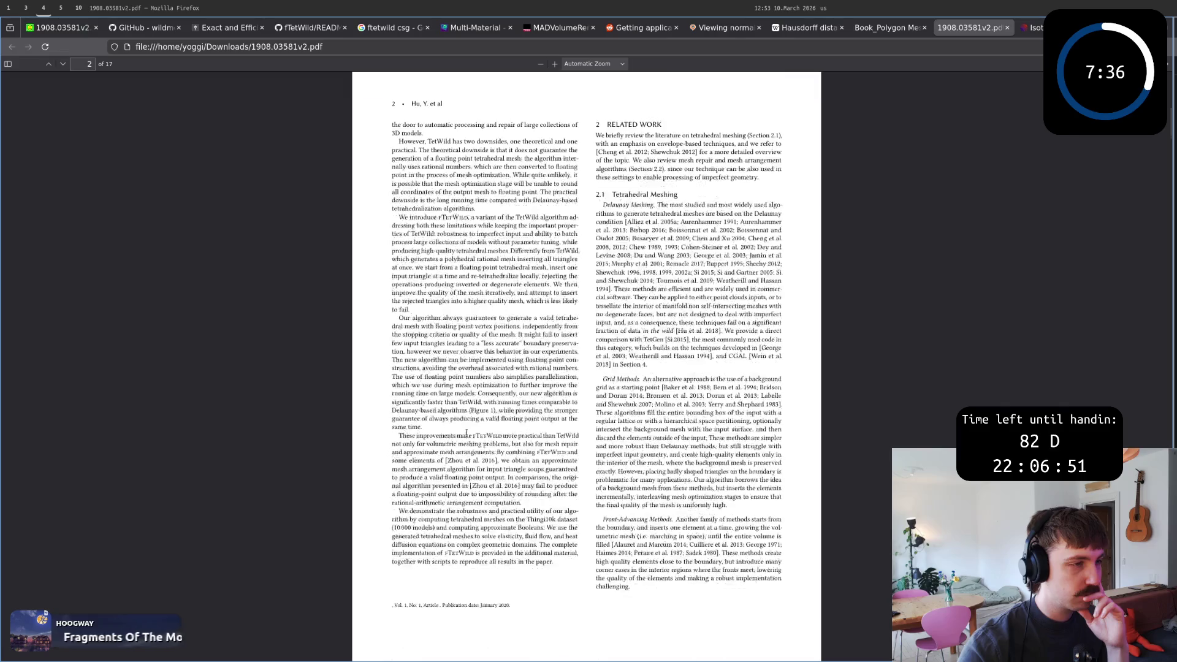
scroll(466, 432, down, 3)
scroll(466, 433, down, 3)
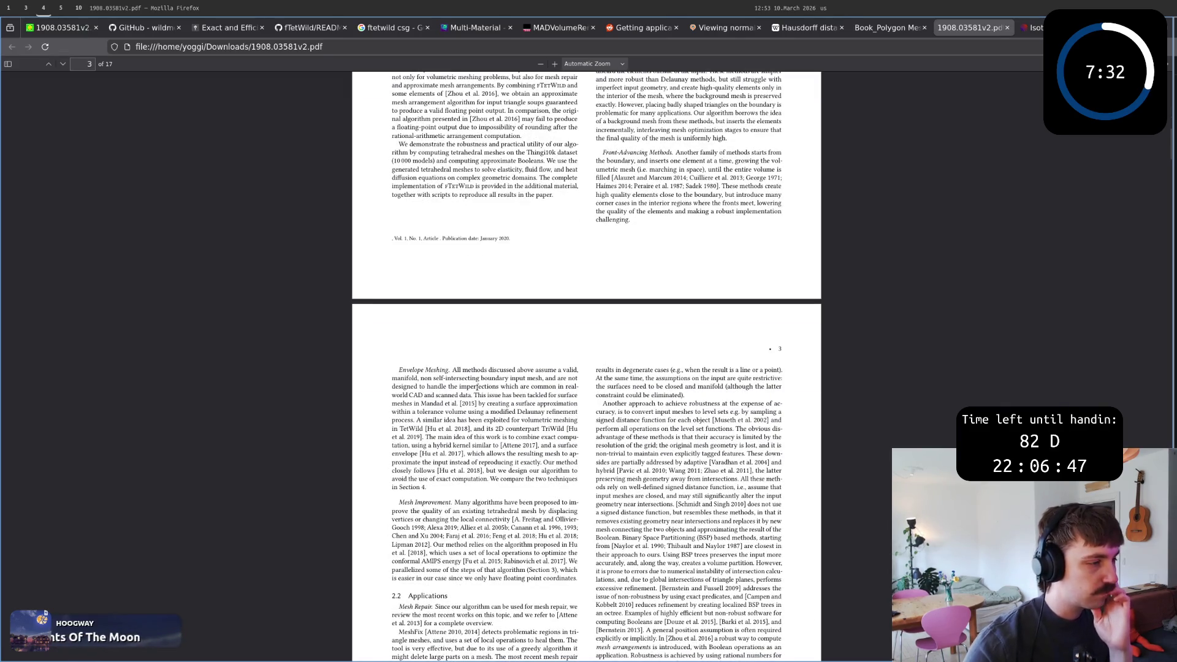
drag(478, 394, 479, 404)
click(480, 404)
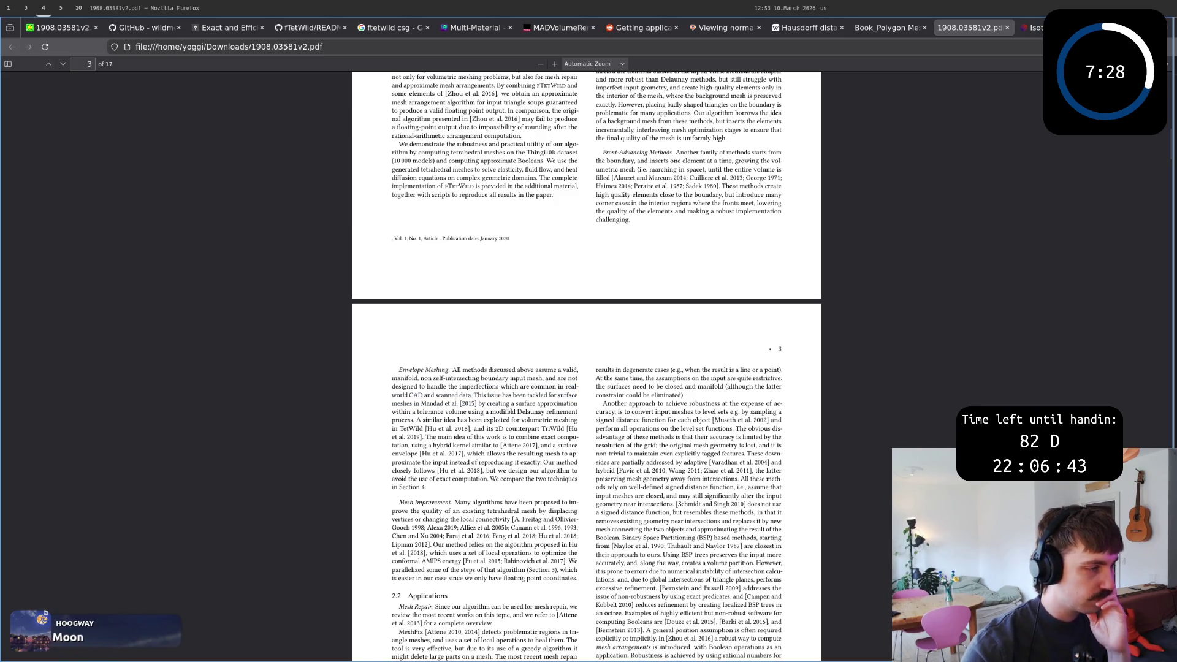
mouse_move(416, 420)
mouse_down()
mouse_move(422, 488)
mouse_move(474, 433)
mouse_up()
click(423, 487)
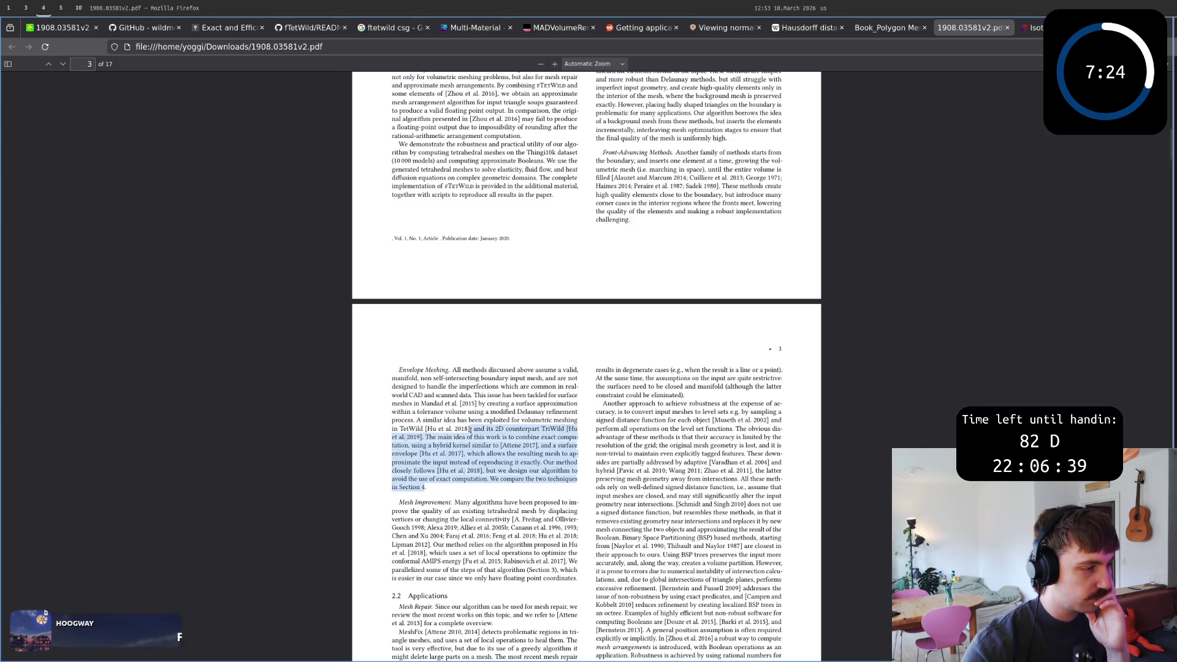
click(476, 432)
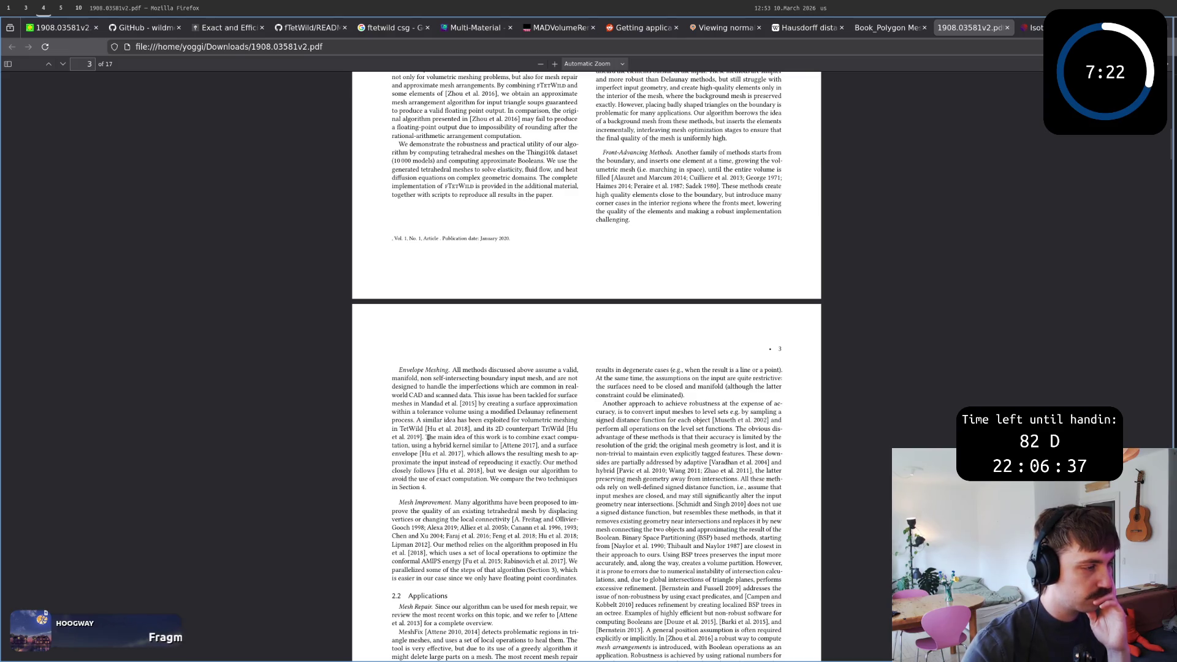
mouse_move(428, 438)
mouse_down()
mouse_move(432, 492)
mouse_move(405, 497)
mouse_up()
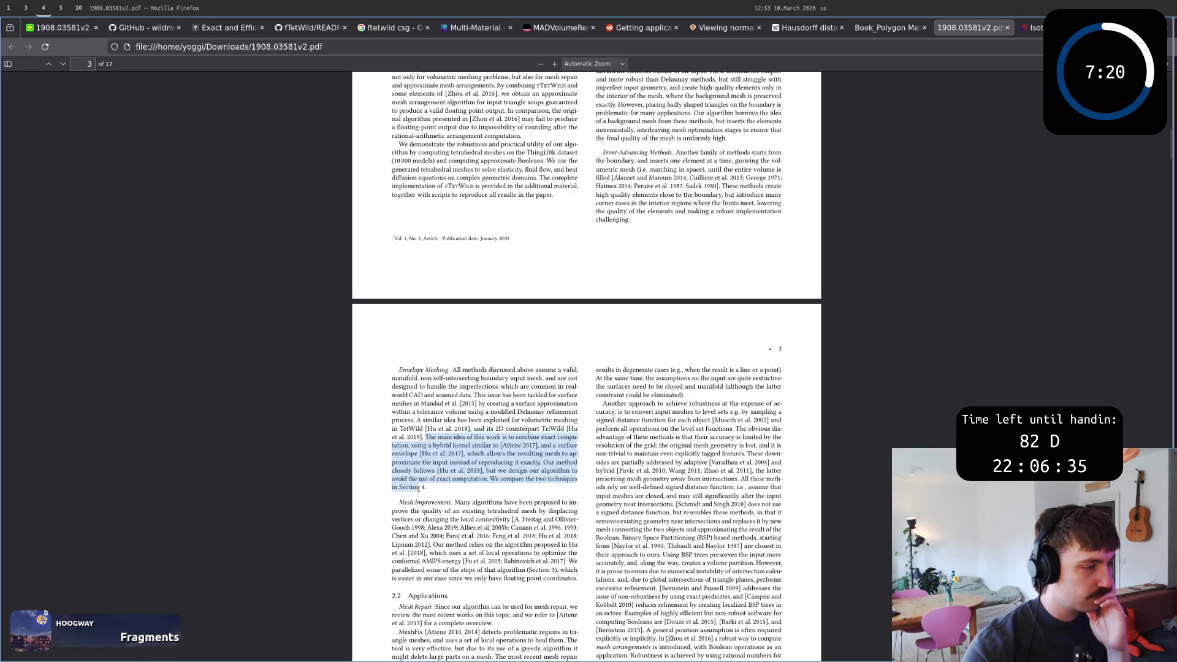
click(404, 502)
drag(398, 370, 460, 452)
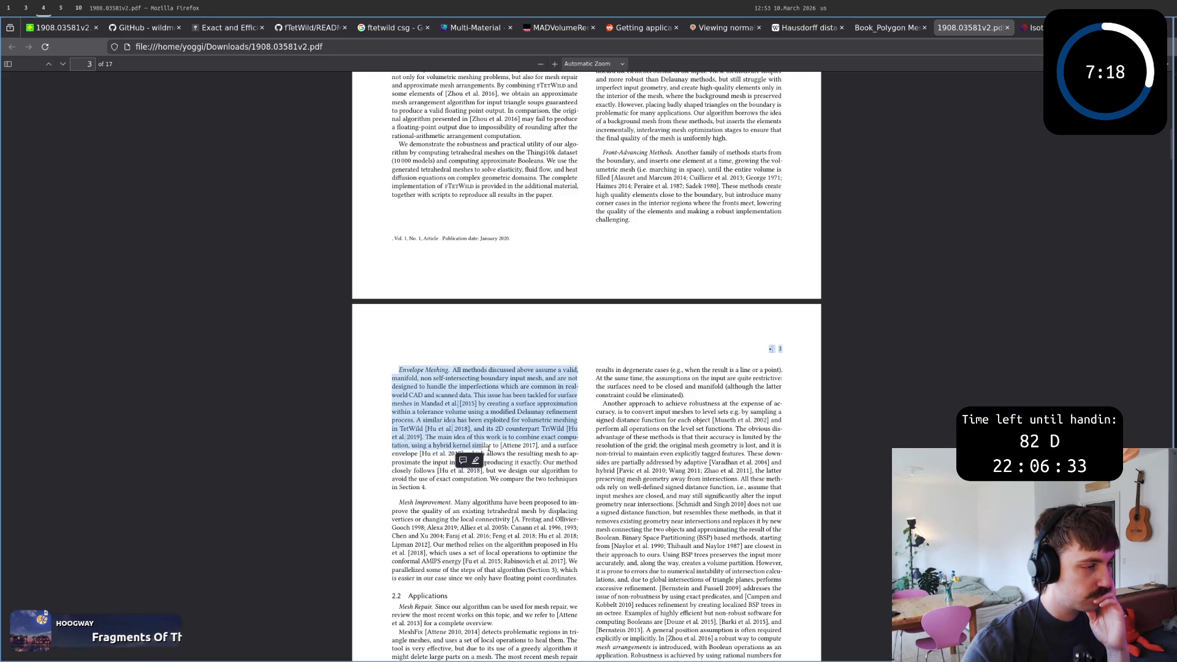
click(468, 458)
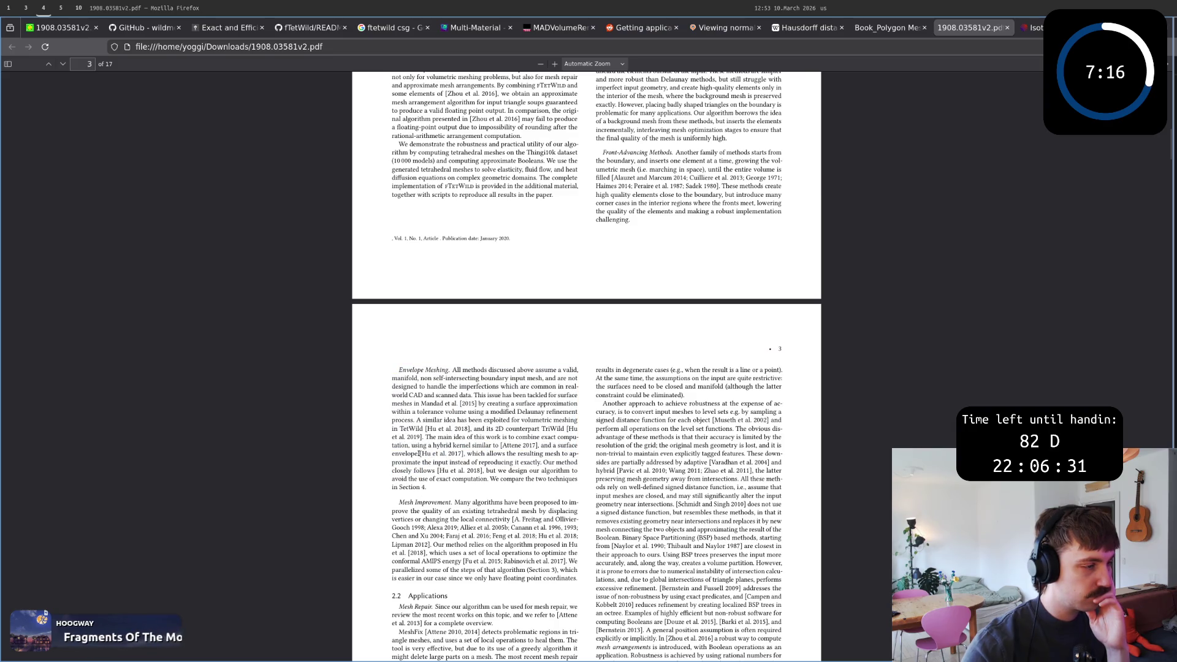
mouse_move(468, 453)
mouse_down()
mouse_move(577, 473)
mouse_move(463, 481)
mouse_move(449, 470)
mouse_move(467, 454)
mouse_move(488, 479)
mouse_move(425, 504)
mouse_up()
click(464, 481)
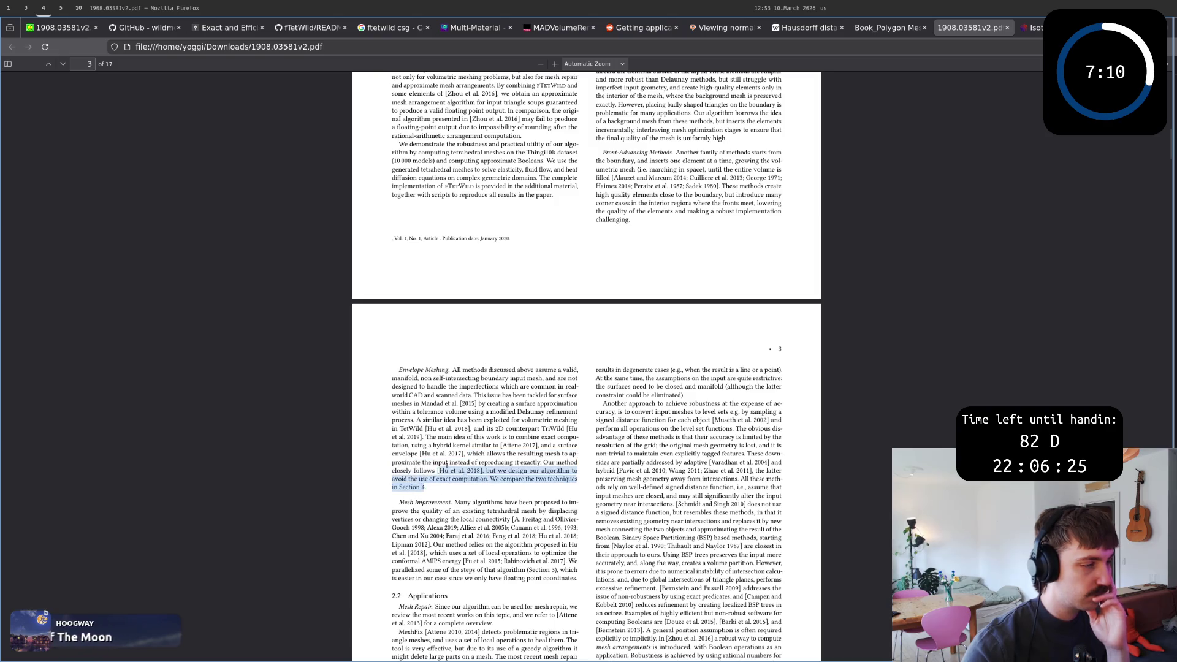
click(471, 454)
mouse_move(471, 453)
mouse_down()
mouse_move(541, 462)
mouse_move(472, 455)
mouse_up()
click(541, 462)
click(481, 500)
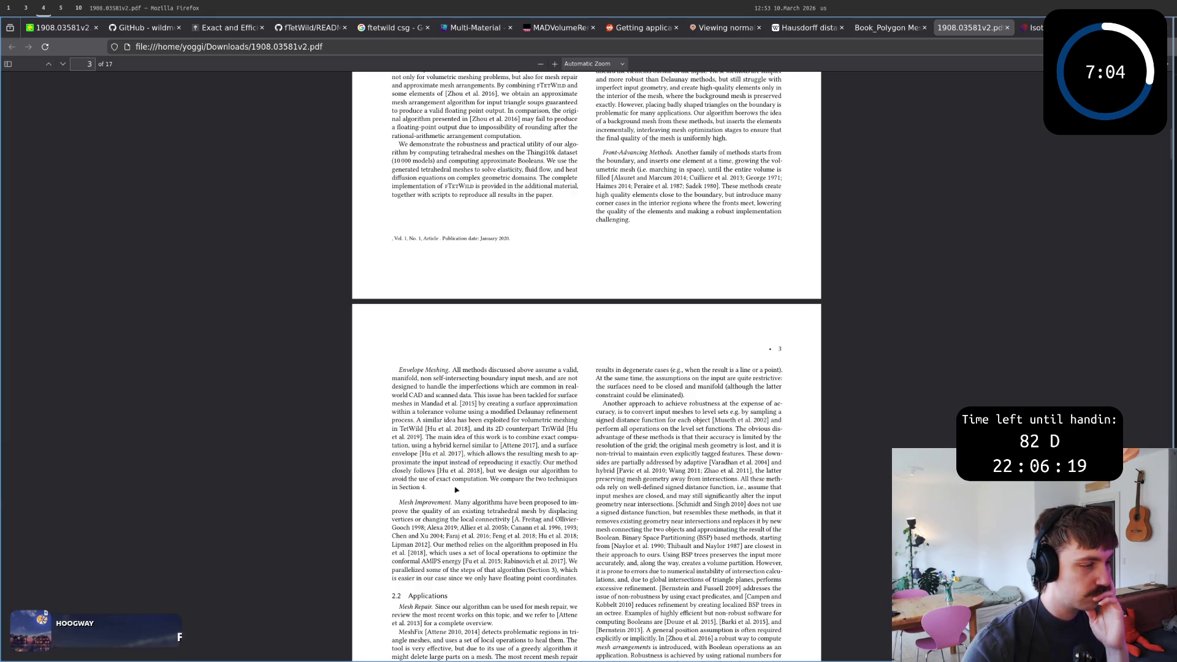
triple_click(488, 486)
click(503, 479)
drag(424, 486, 522, 462)
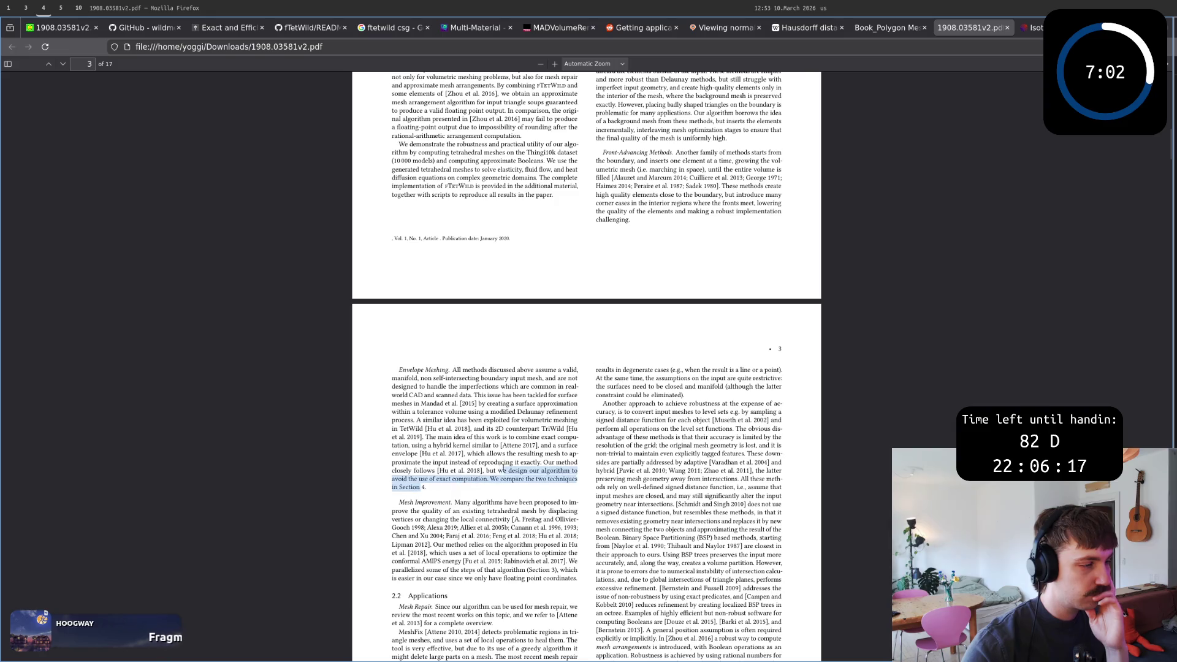
scroll(537, 472, down, 1)
click(538, 417)
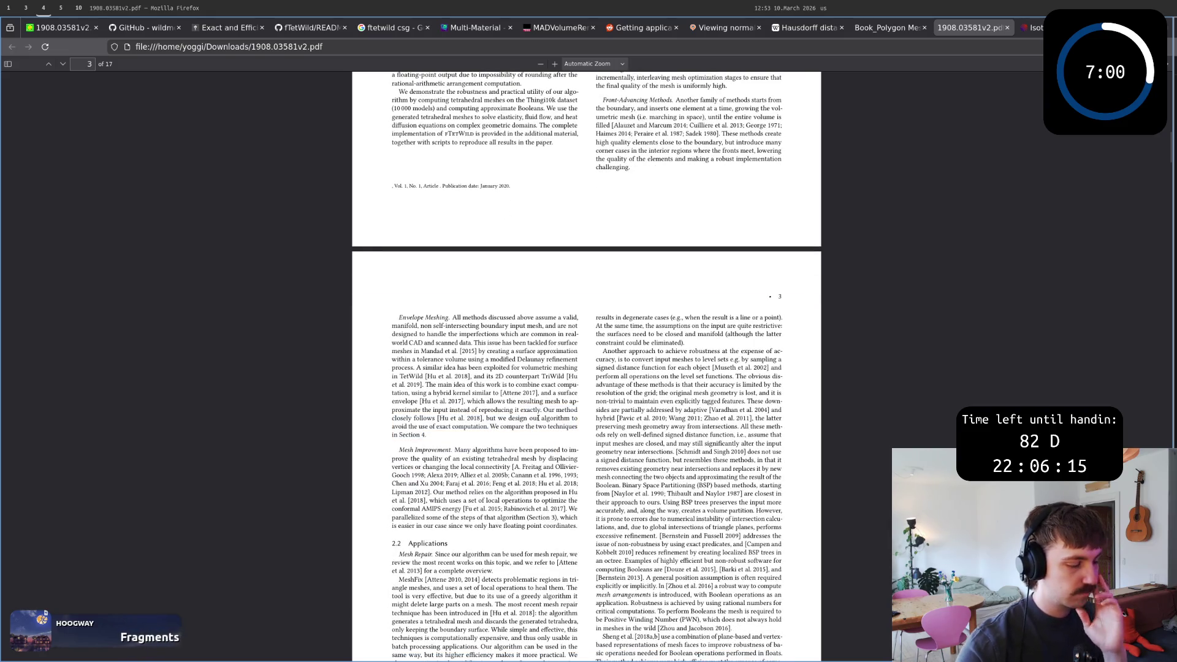
Add a line under the section heading and begin the sentence with 'Most'.
key(super+5)
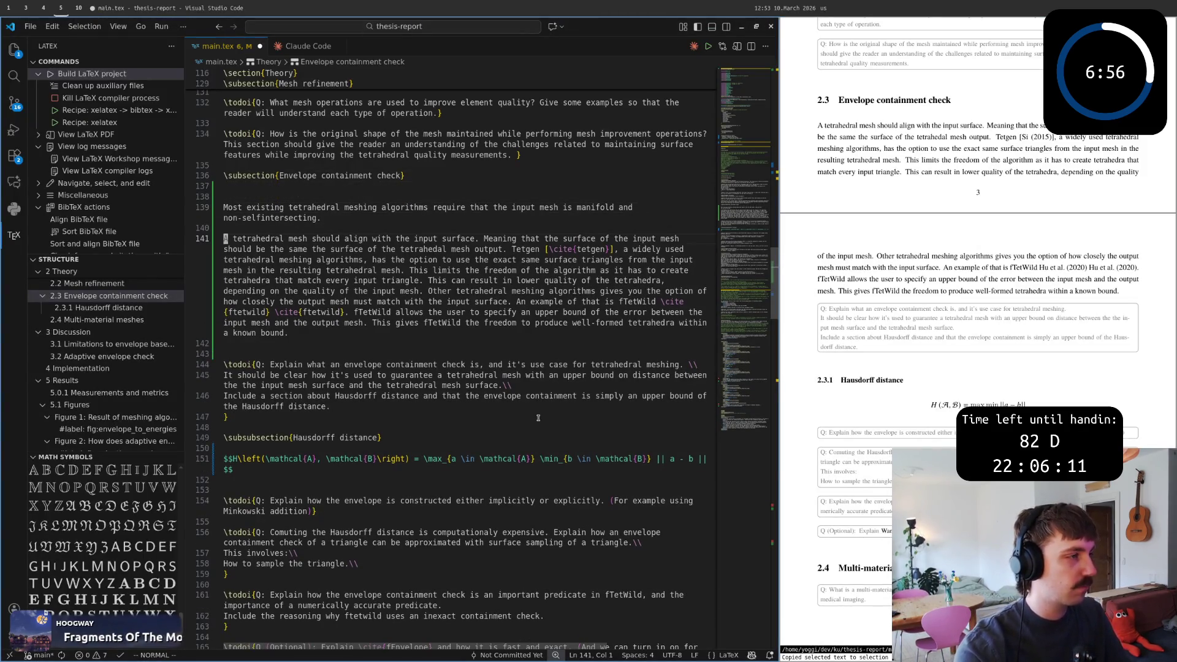
key(k)
key(shift+o)
key(z)
key(z)
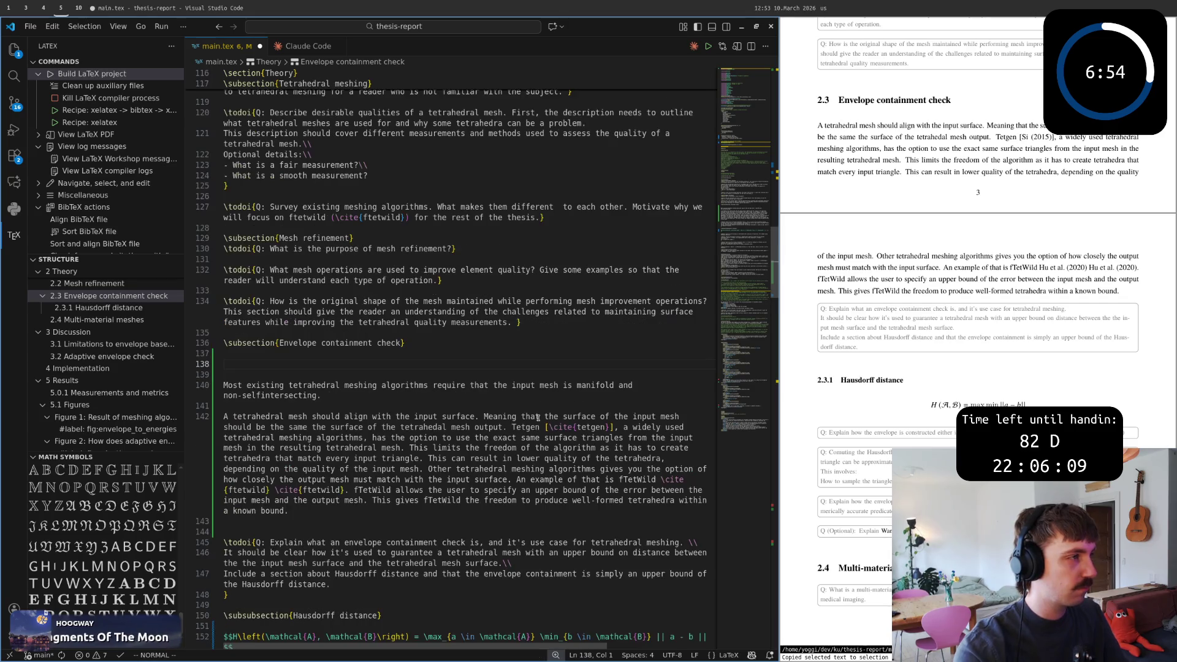
key(k)
key(k)
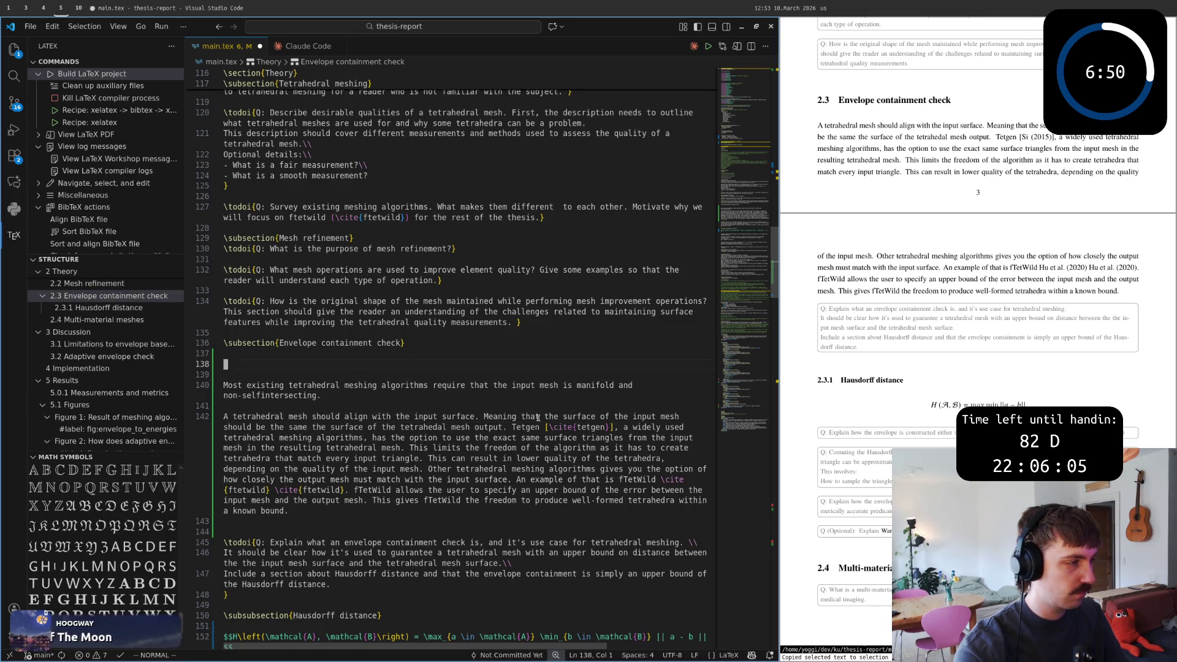
text(Most)
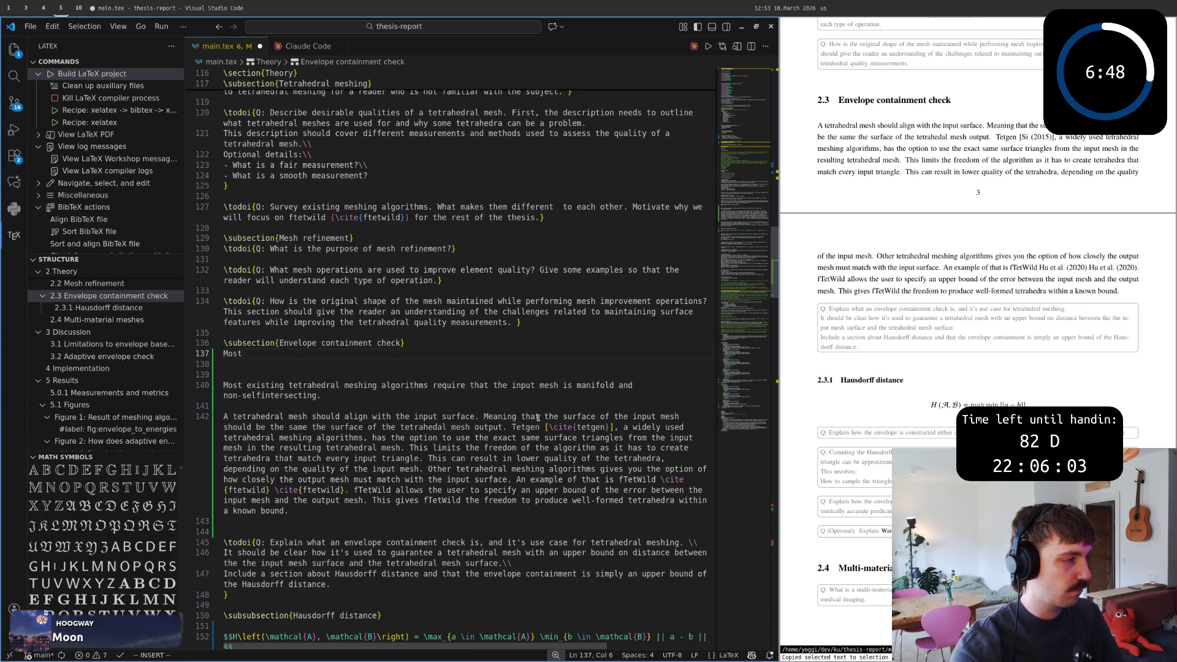
key(Escape)
text(tetrahedra)
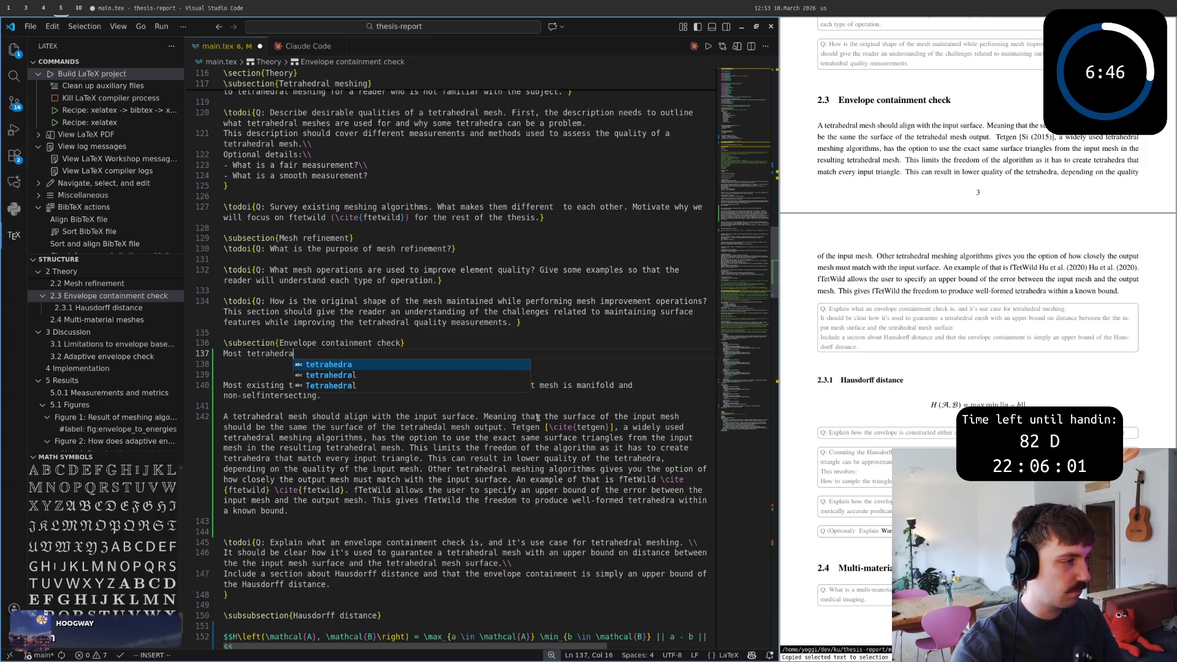
text(l meshing algorithms )
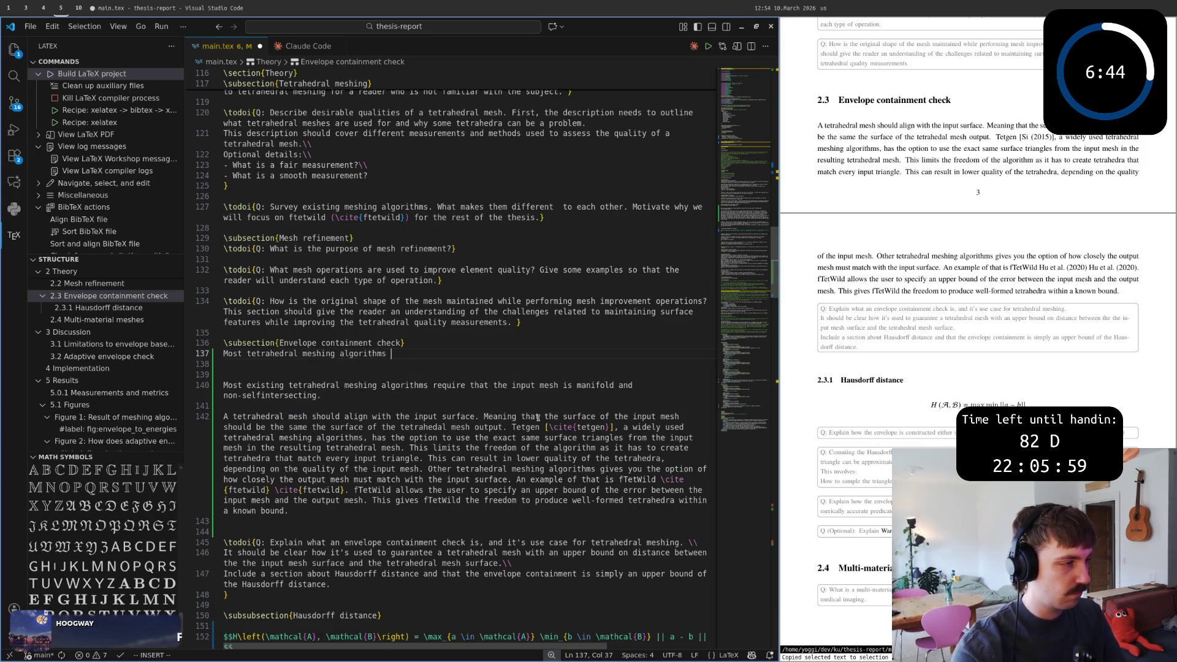
text(produce and )
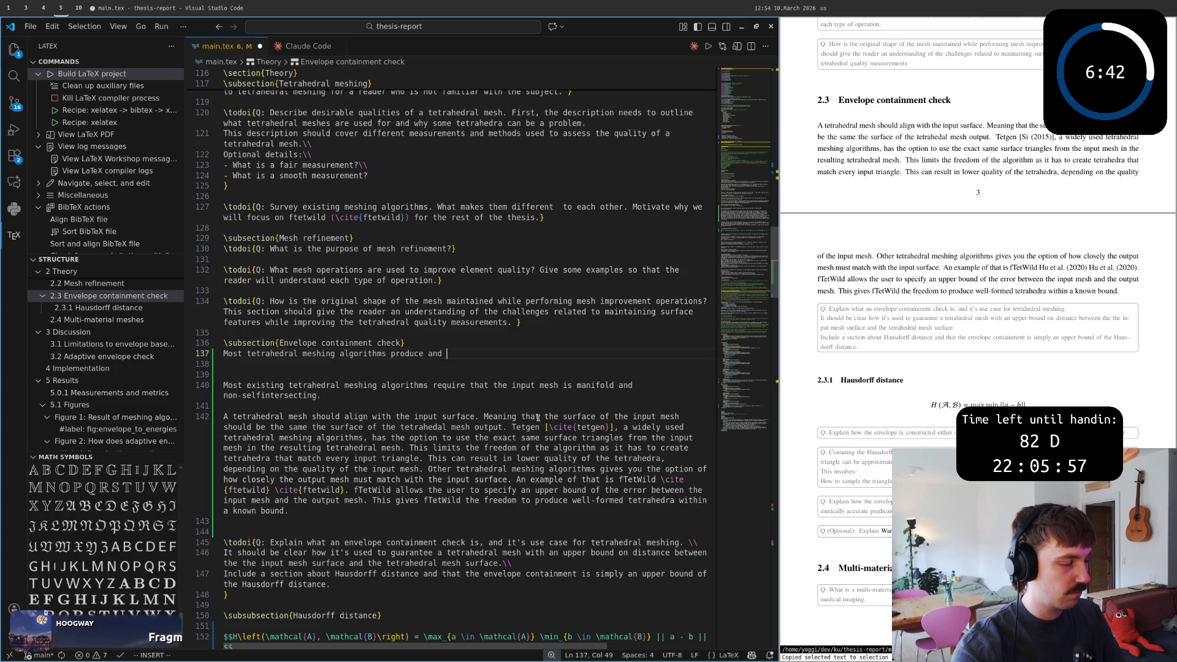
text(output that exac)
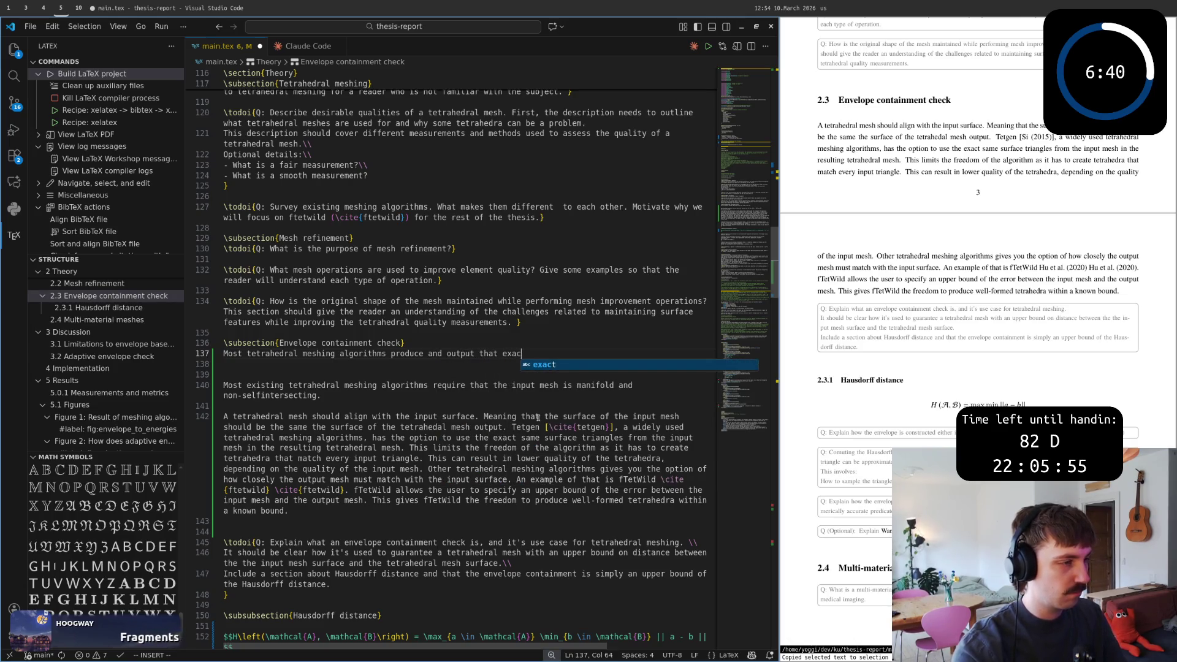
text(tly)
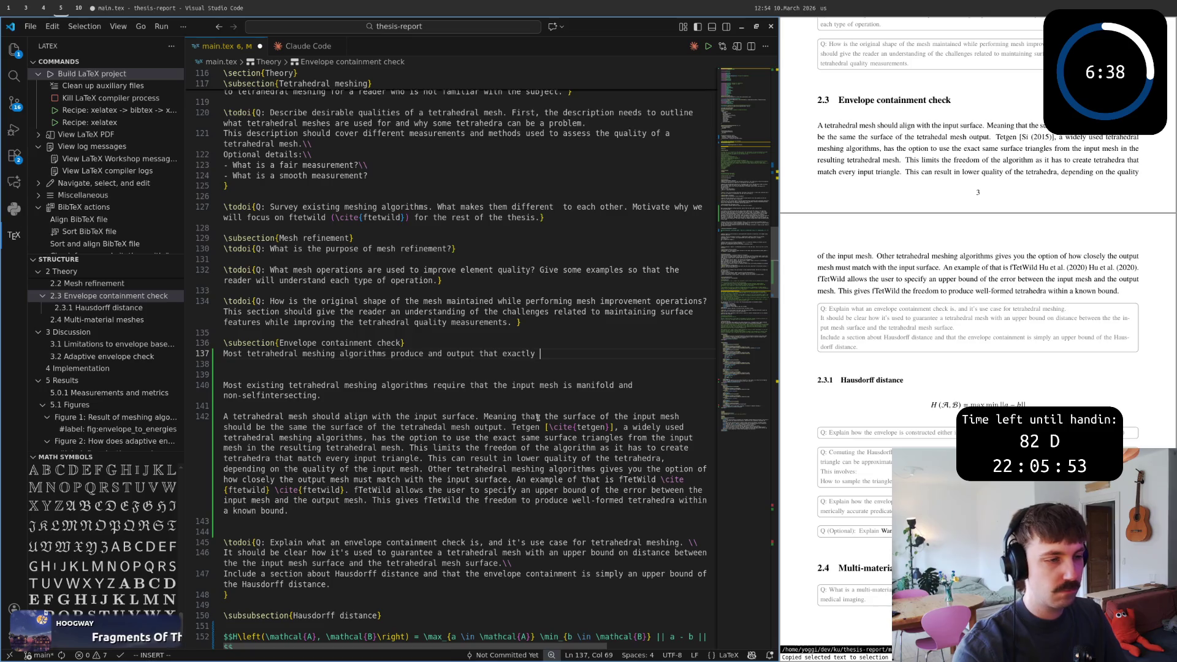
Complete 'Most tetrahedral meshing algorithms exactly maintain the input surface', removing the stray T.
key(Escape)
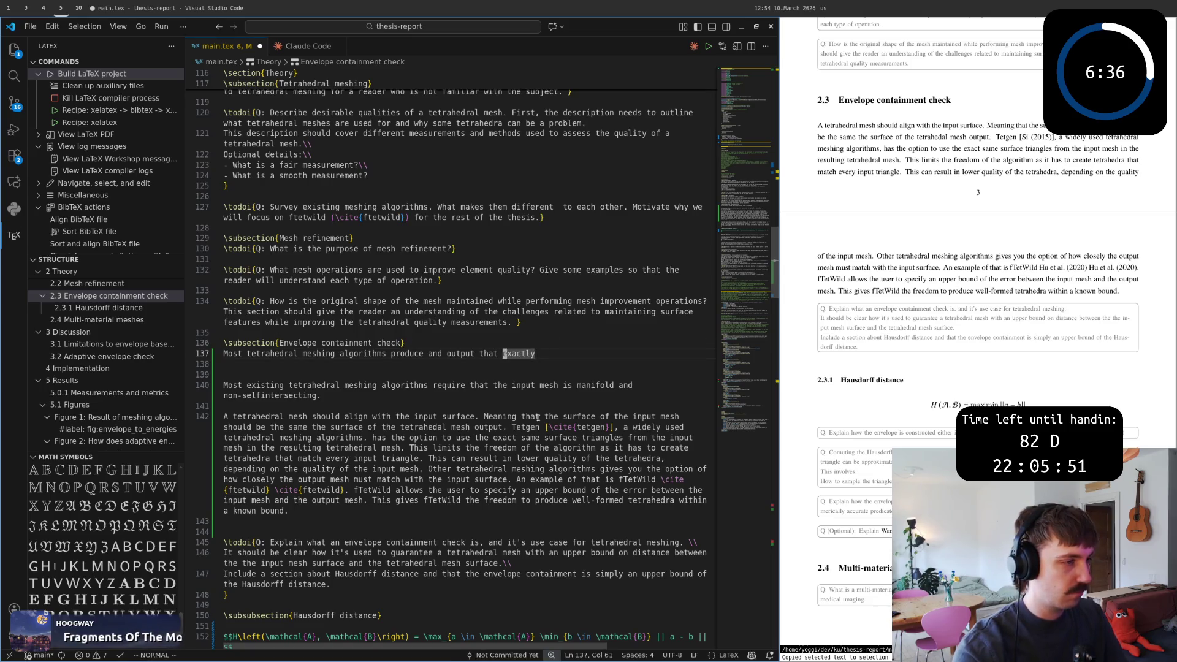
key(shift+a)
text(m)
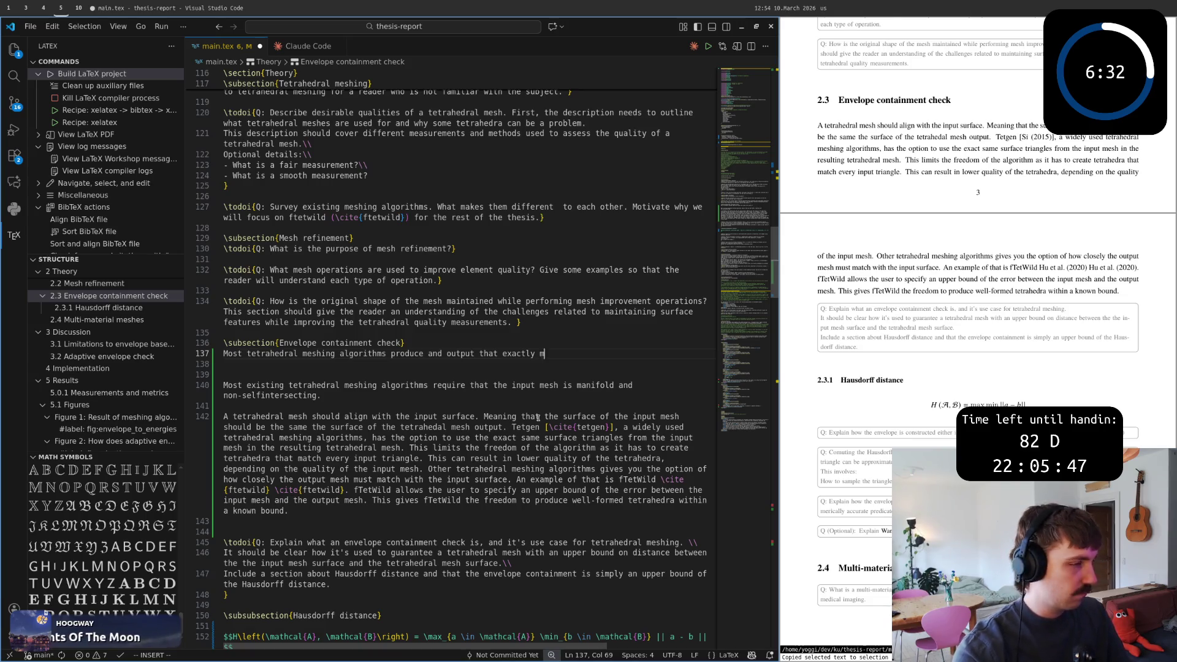
text(aintains the )
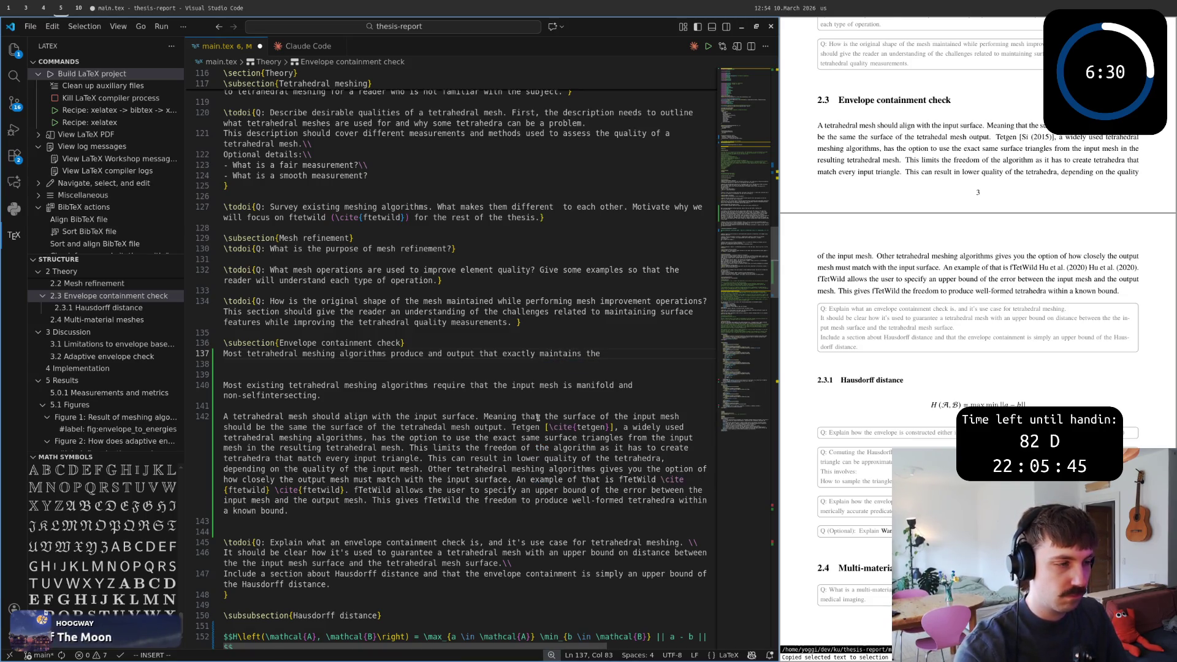
text(input surface.)
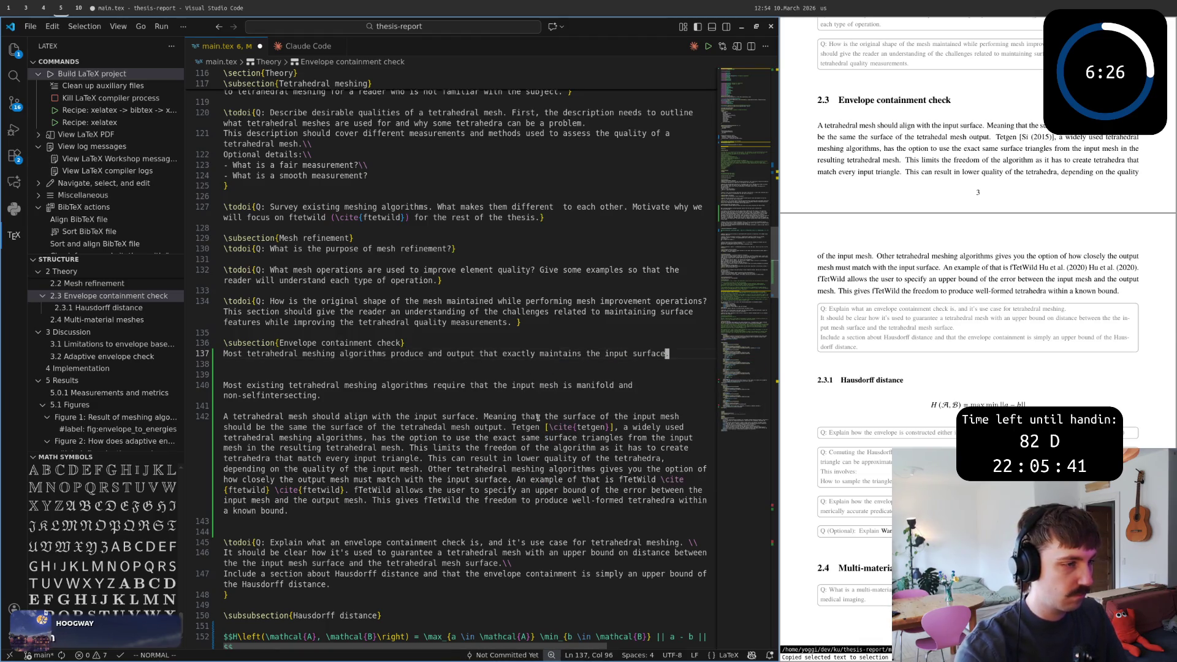
text(j)
key(shift+a)
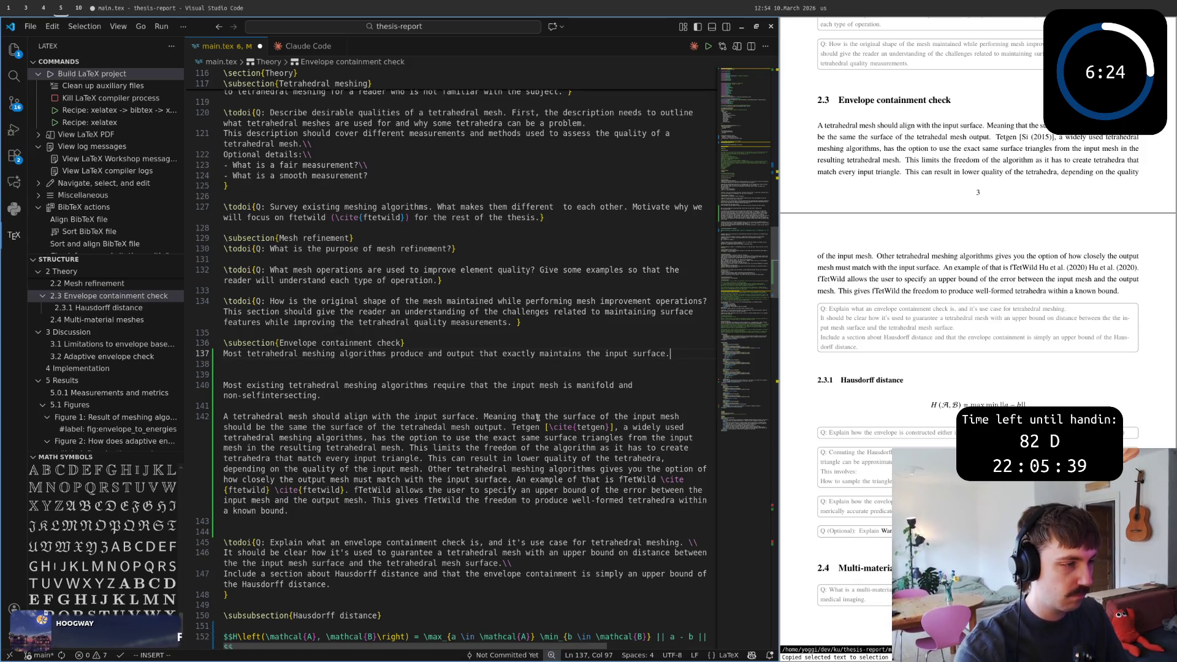
text(T)
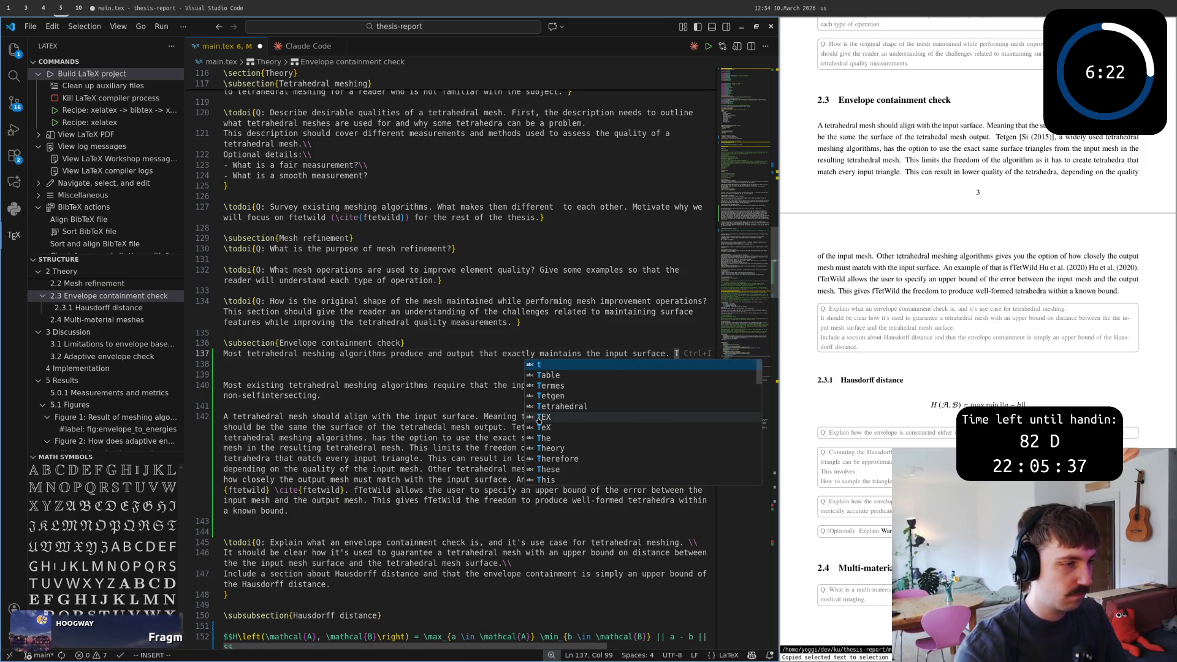
key(BackSpace)
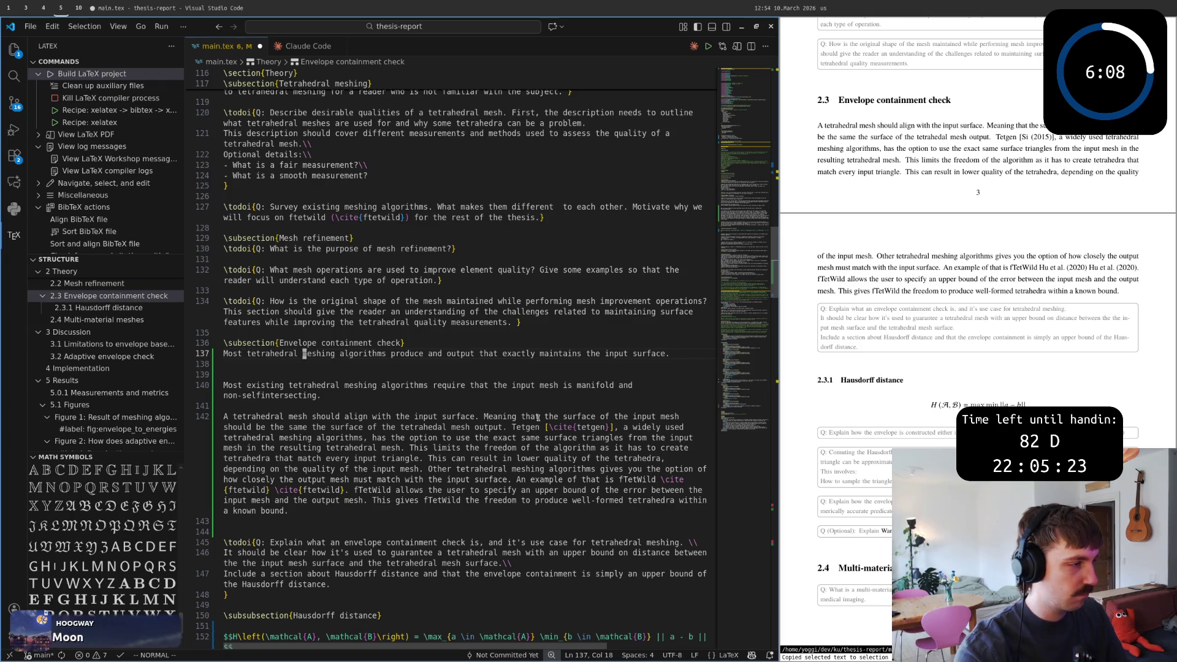
Reword the paragraph opening so it begins 'Classic' meshing algorithms instead of 'Most existing'.
key(w)
text(bb)
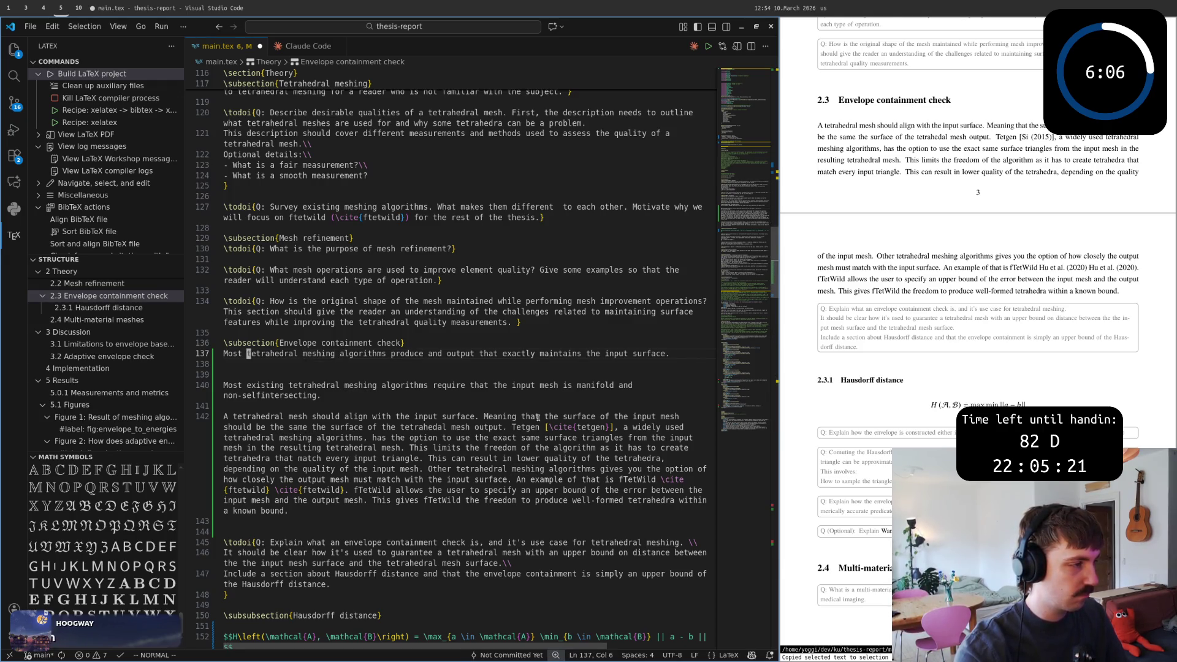
text(biexisting)
key(Escape)
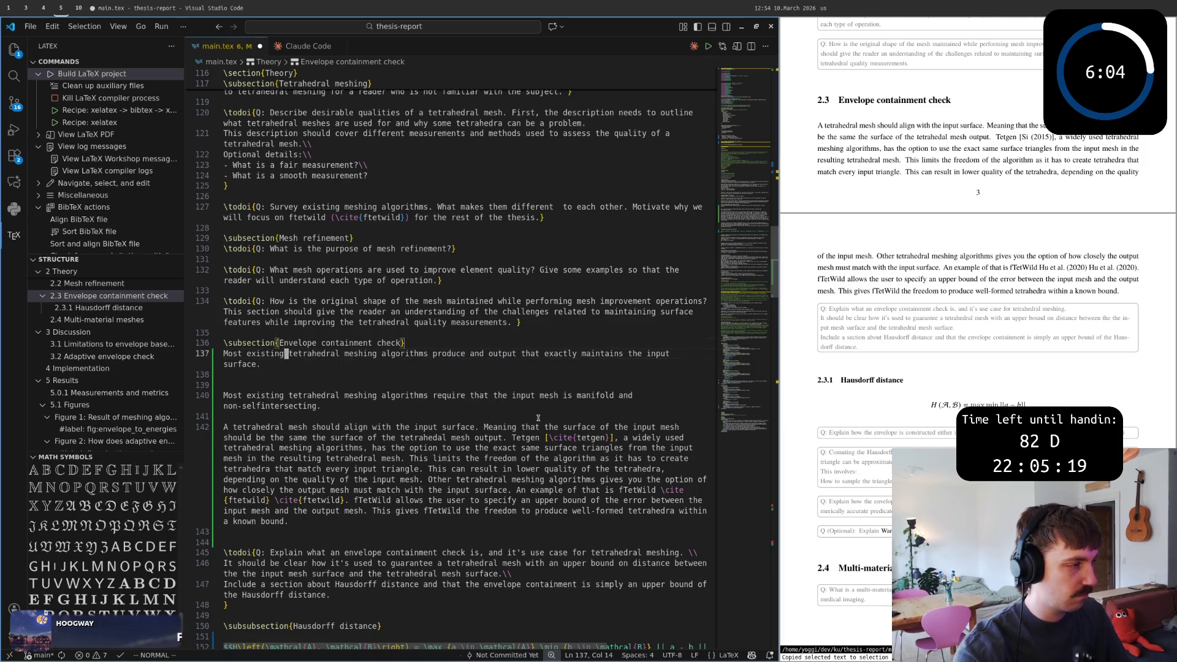
key(w)
key(w)
key(w)
key(w)
key(w)
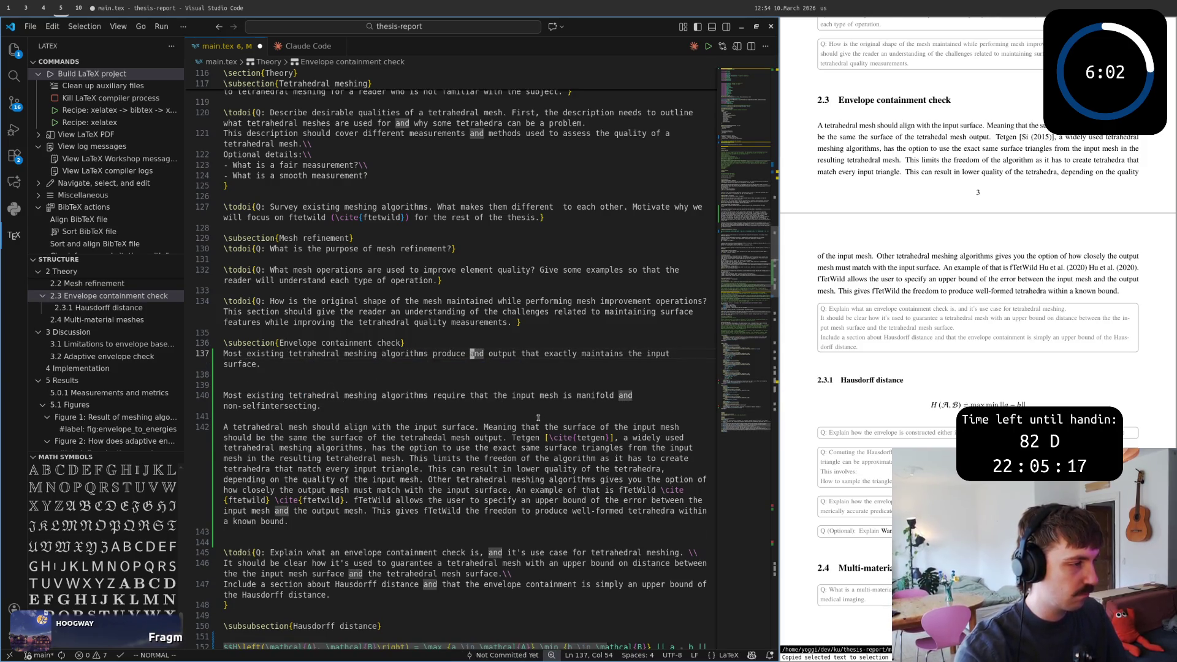
key(b)
key(b)
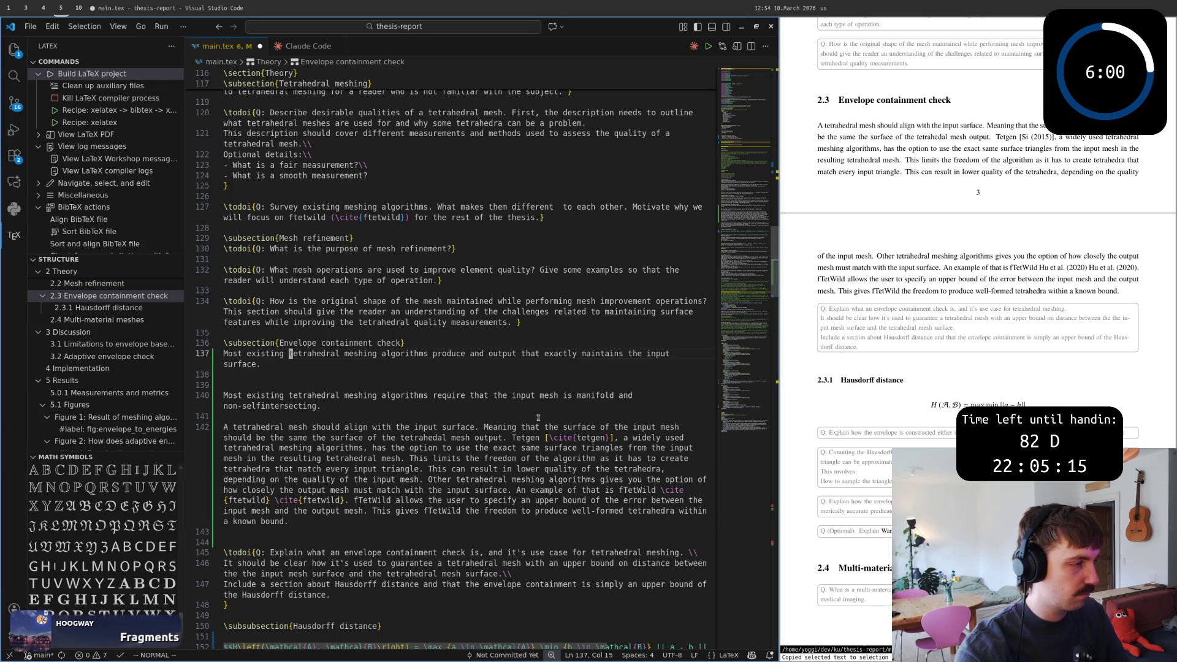
text(bcwof)
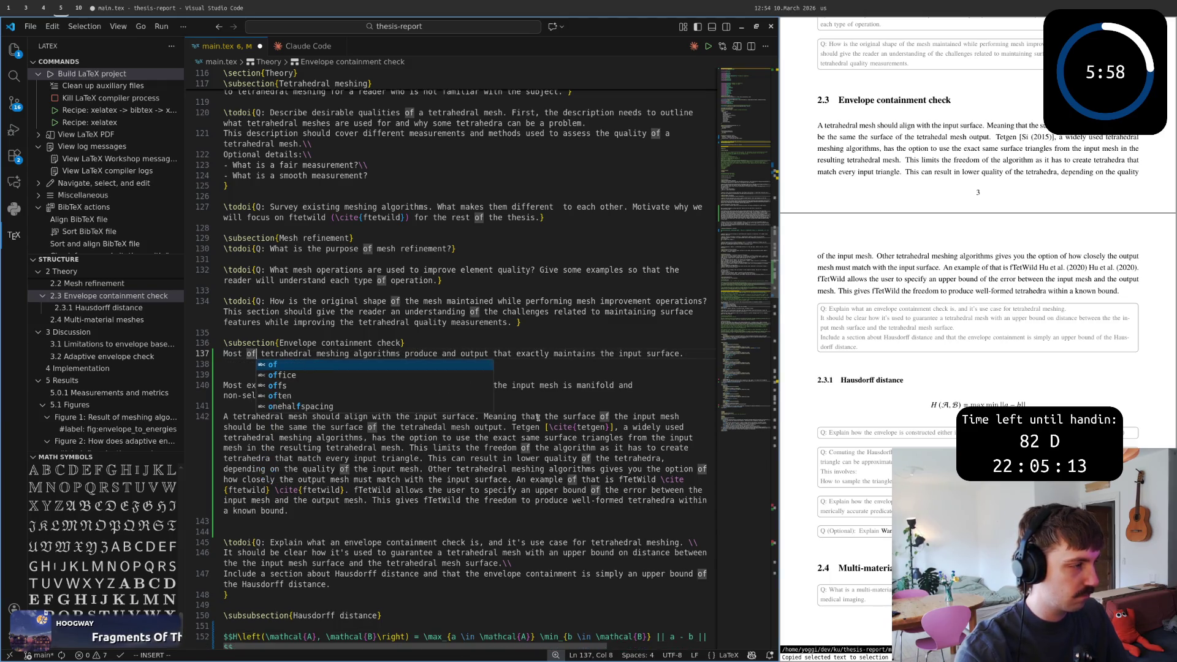
key(Escape)
key(u)
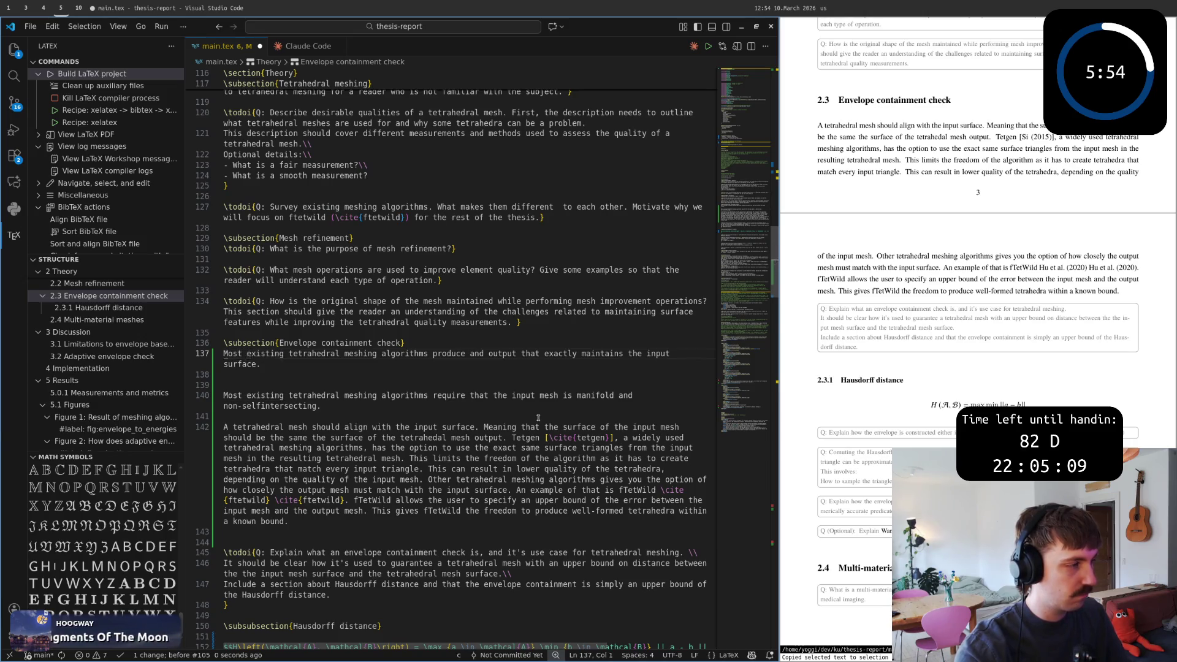
text(cwCassic)
key(Escape)
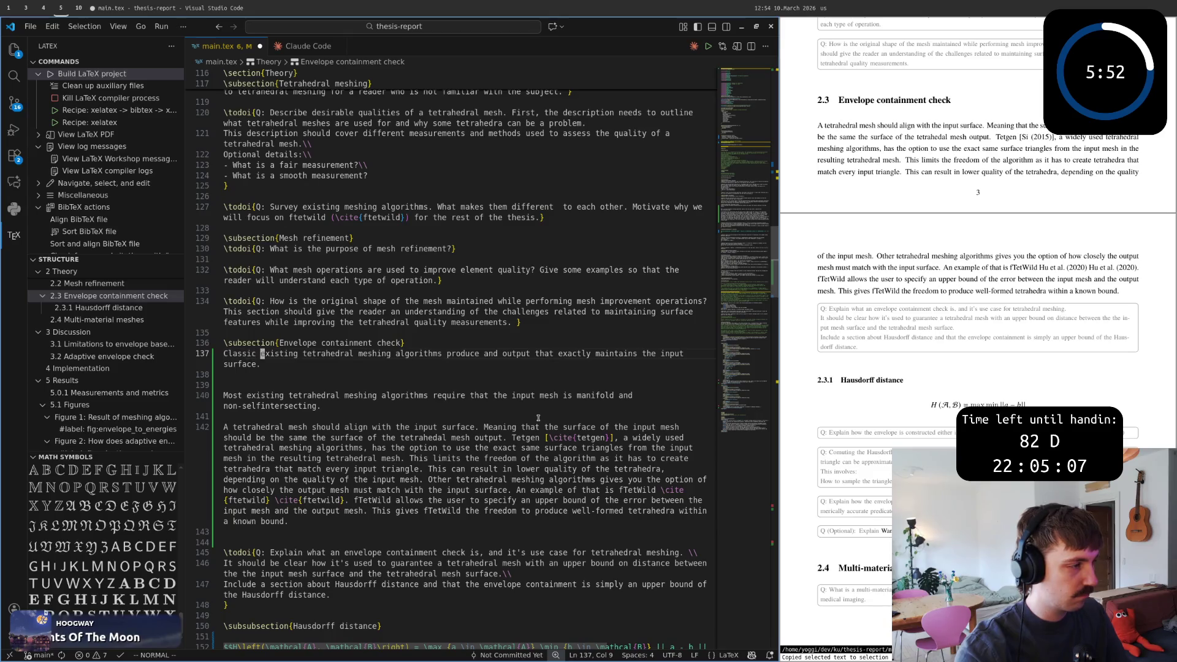
key(w)
key(d)
key(w)
key(w)
text(A )
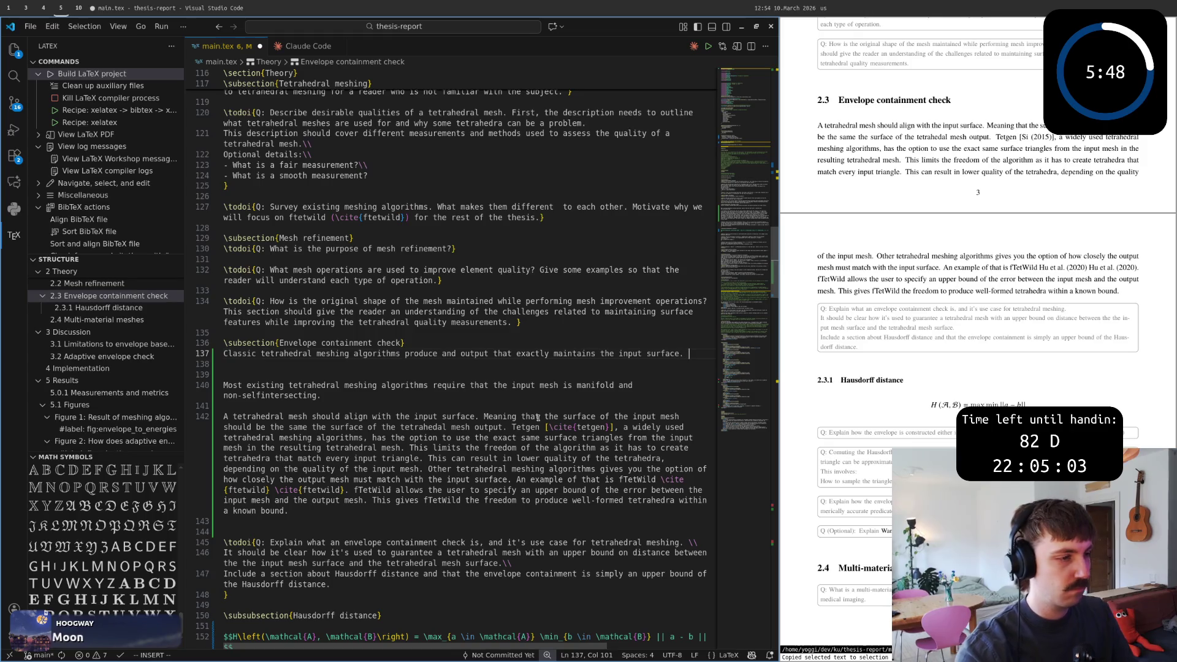
text(It )
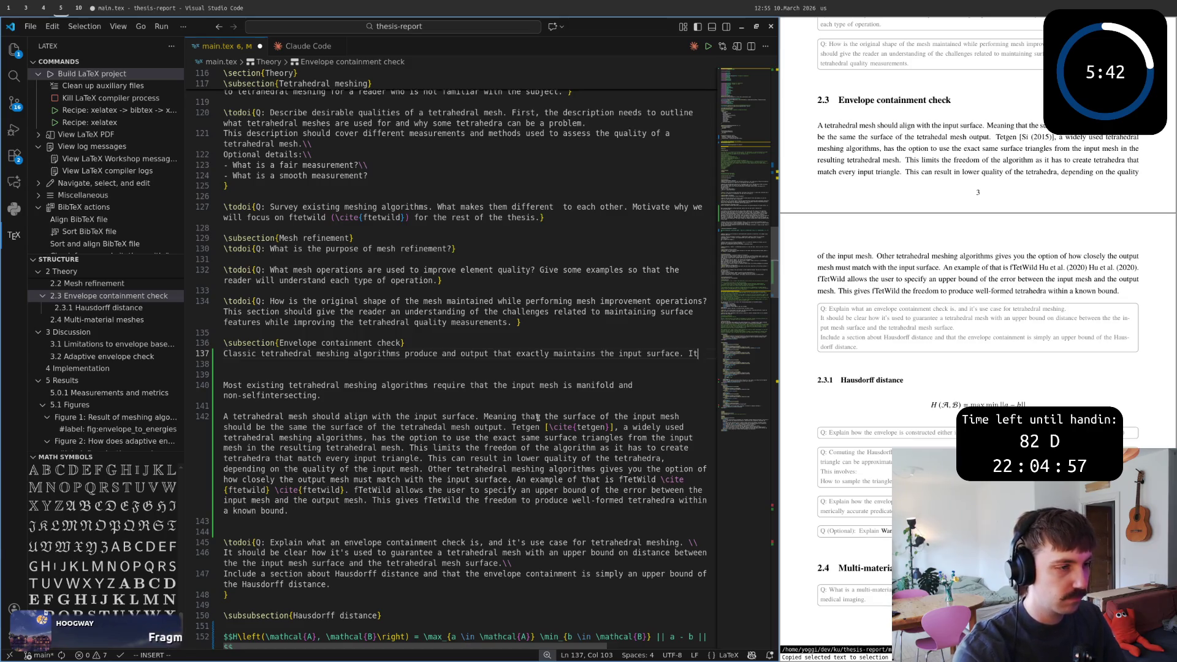
text(or example )
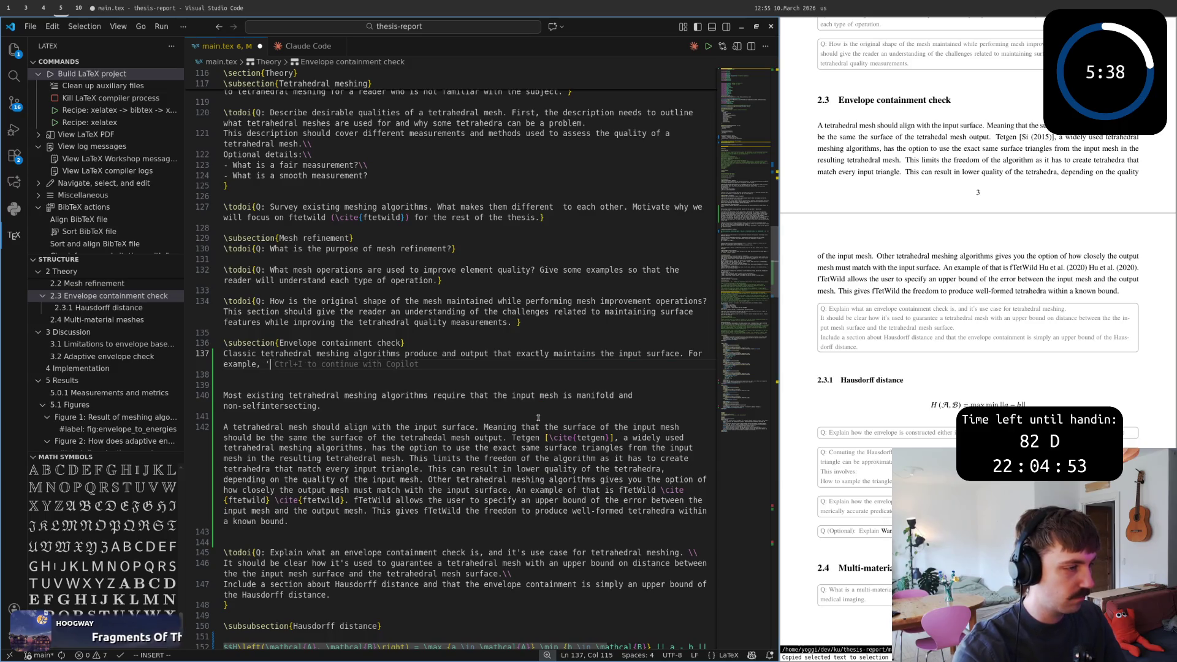
text(et)
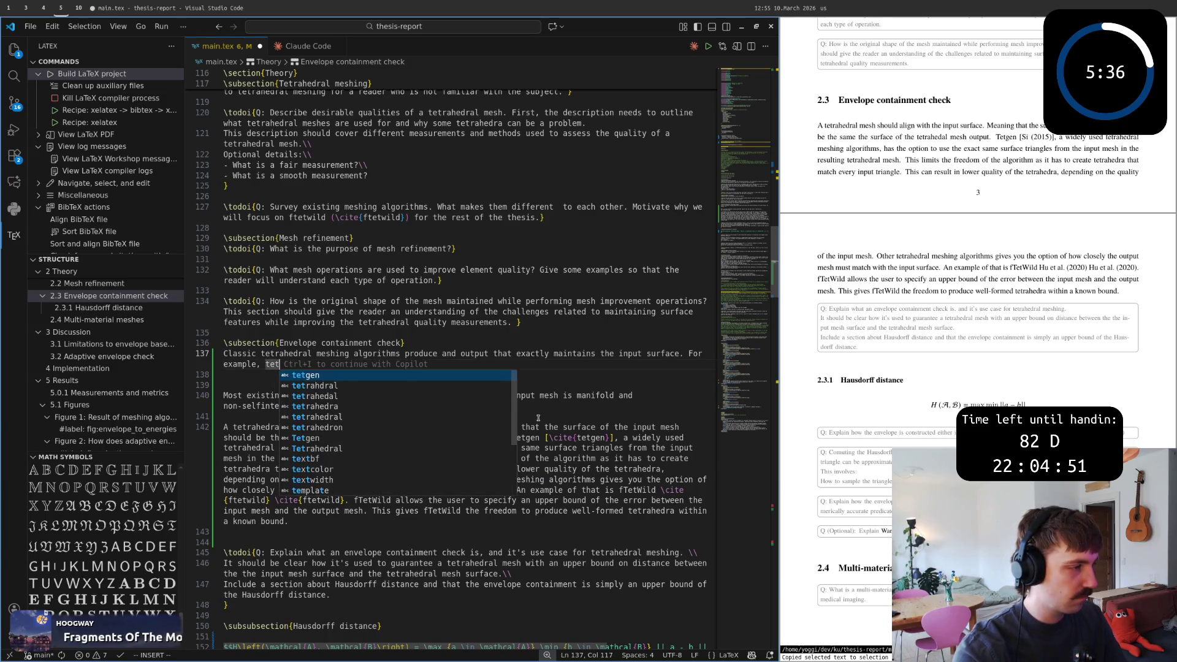
text(G)
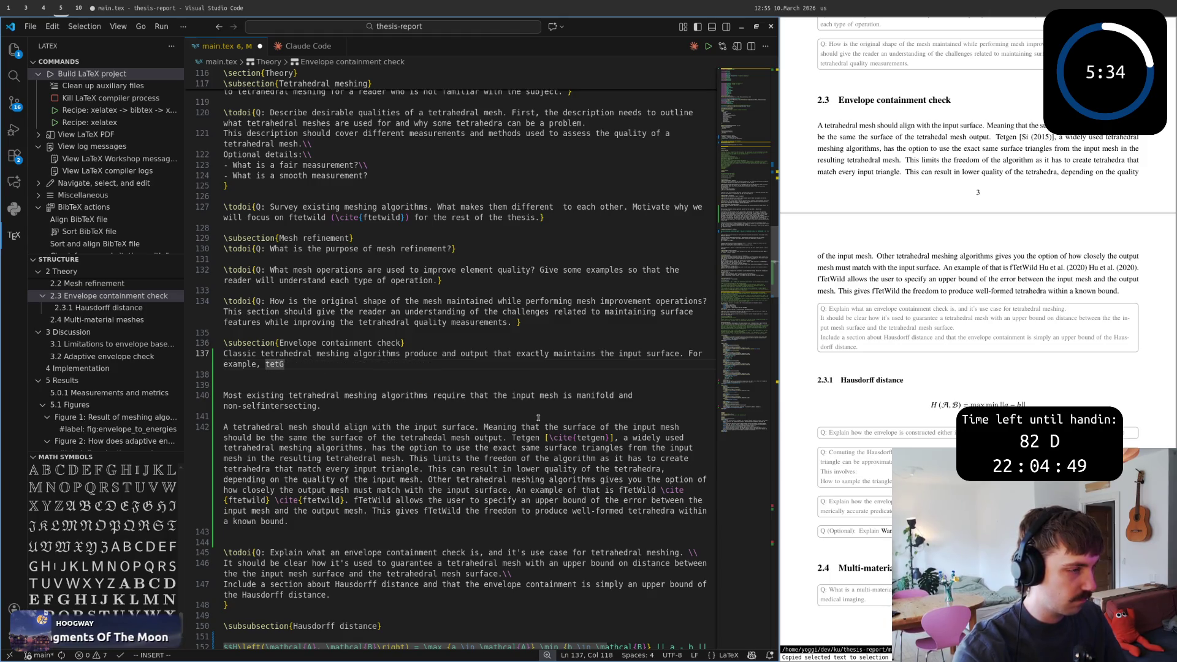
text(en [)
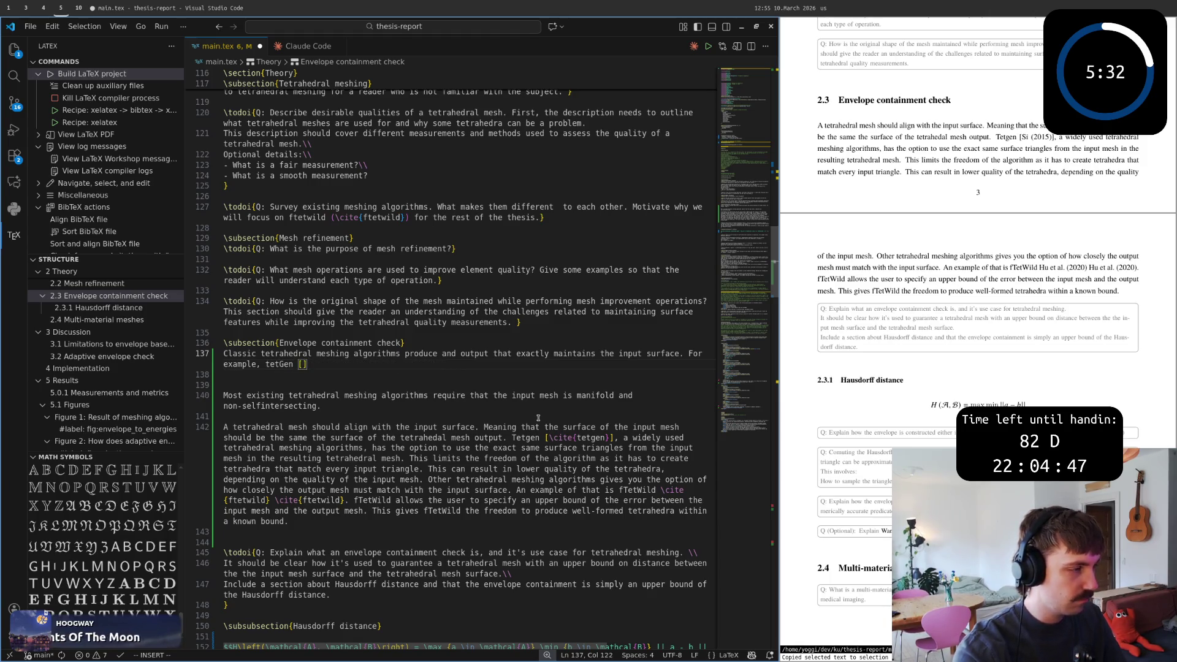
text(\cite{t)
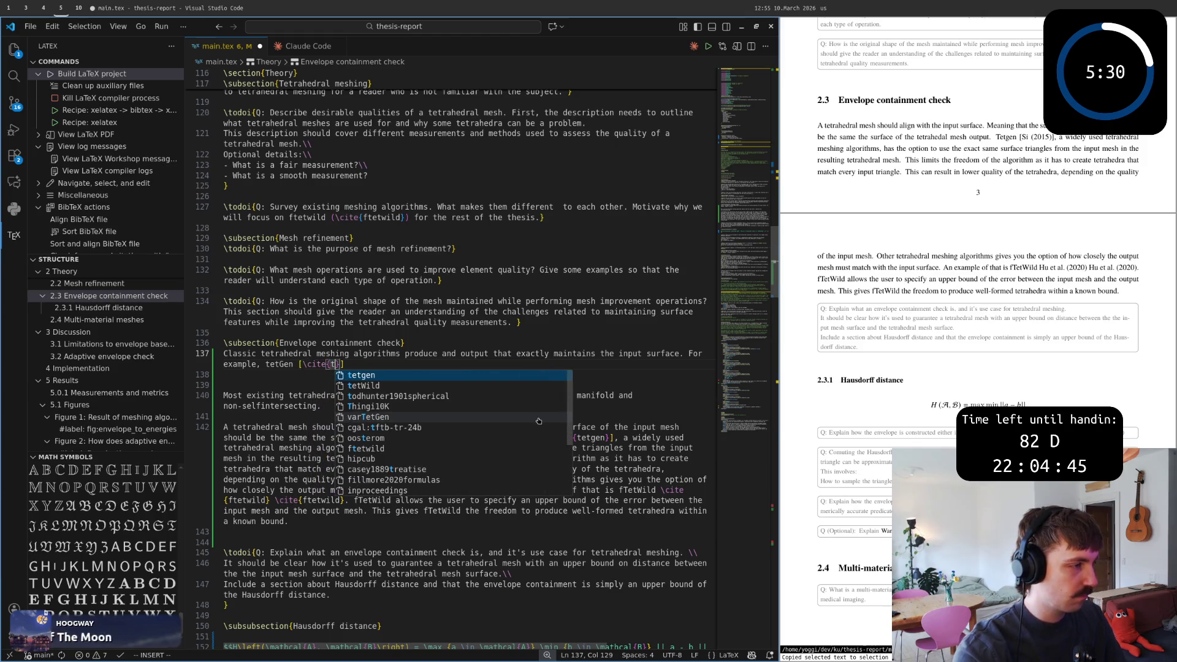
text(etgen)
Add the example 'tetGen [\cite{tetgen}]' with a comma and spaced dash after the citation.
key(End)
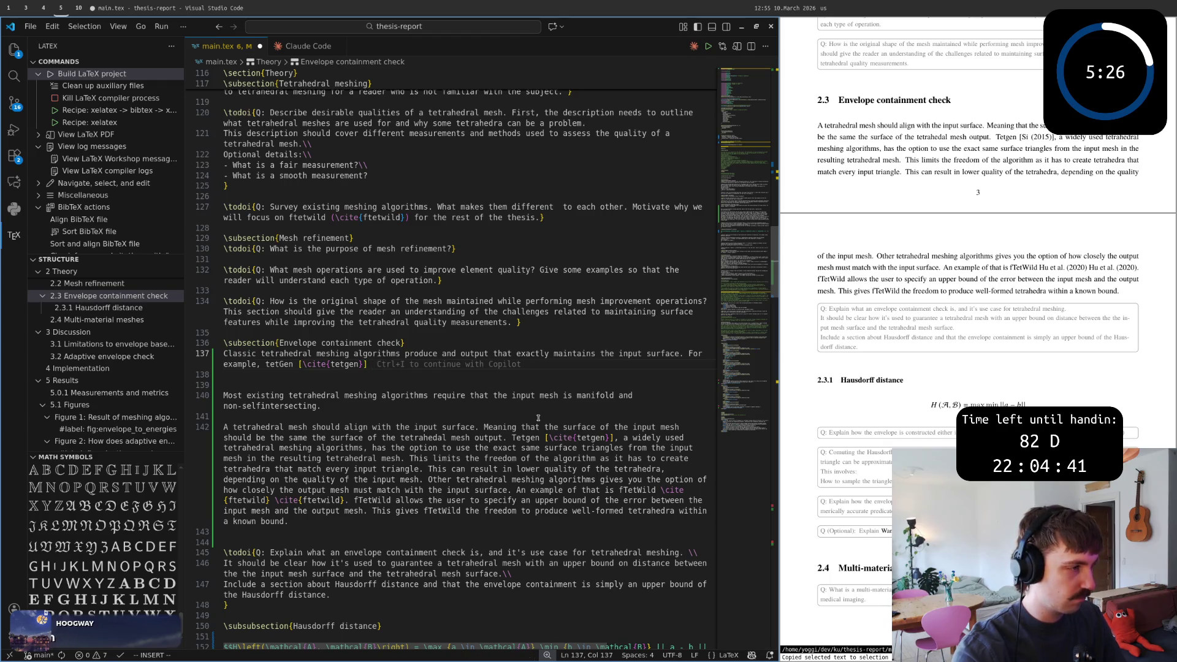
text(a wi)
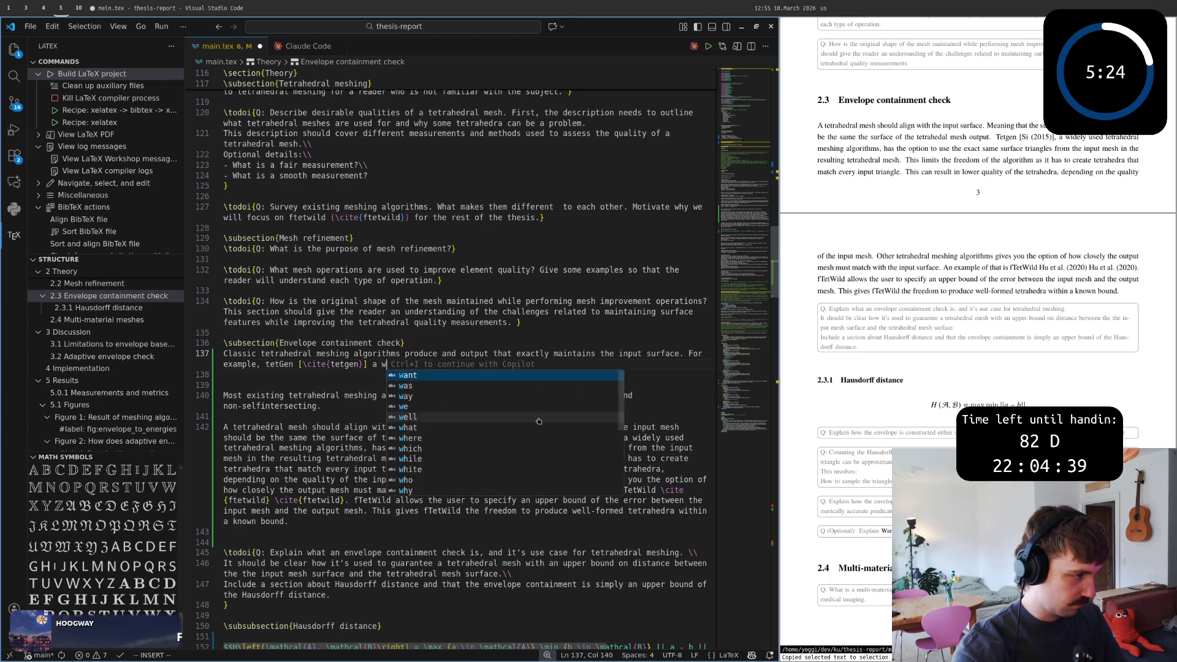
key(BackSpace)
key(BackSpace)
key(BackSpace)
text(,)
key(Escape)
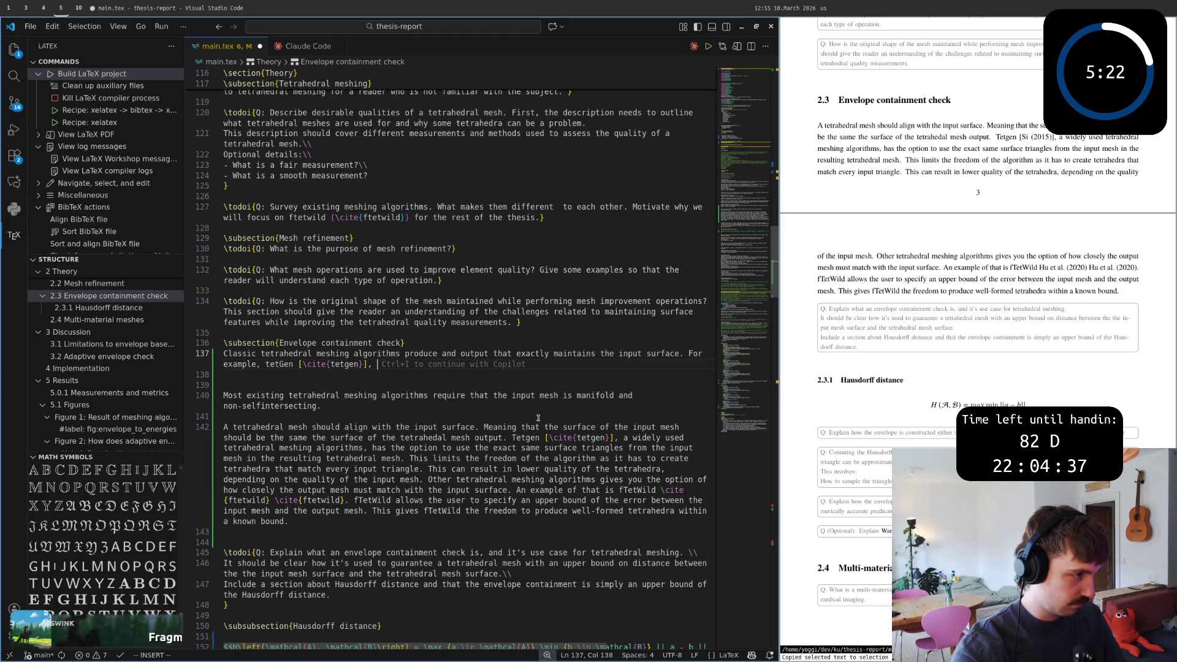
text(s--)
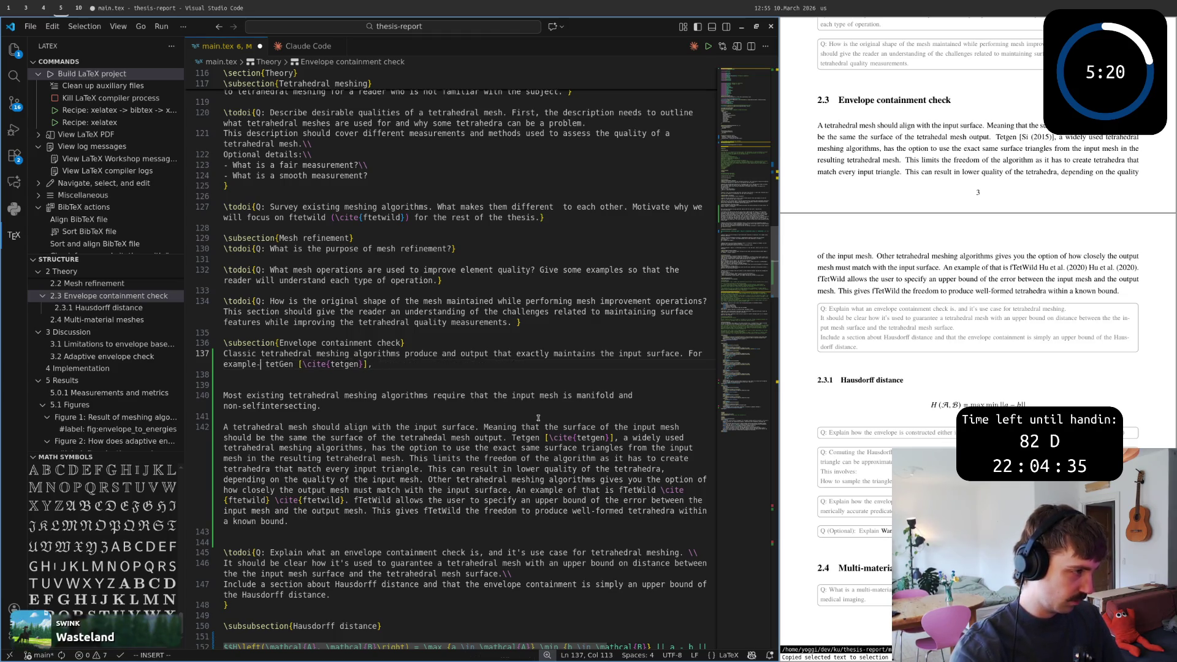
key(Escape)
key(i)
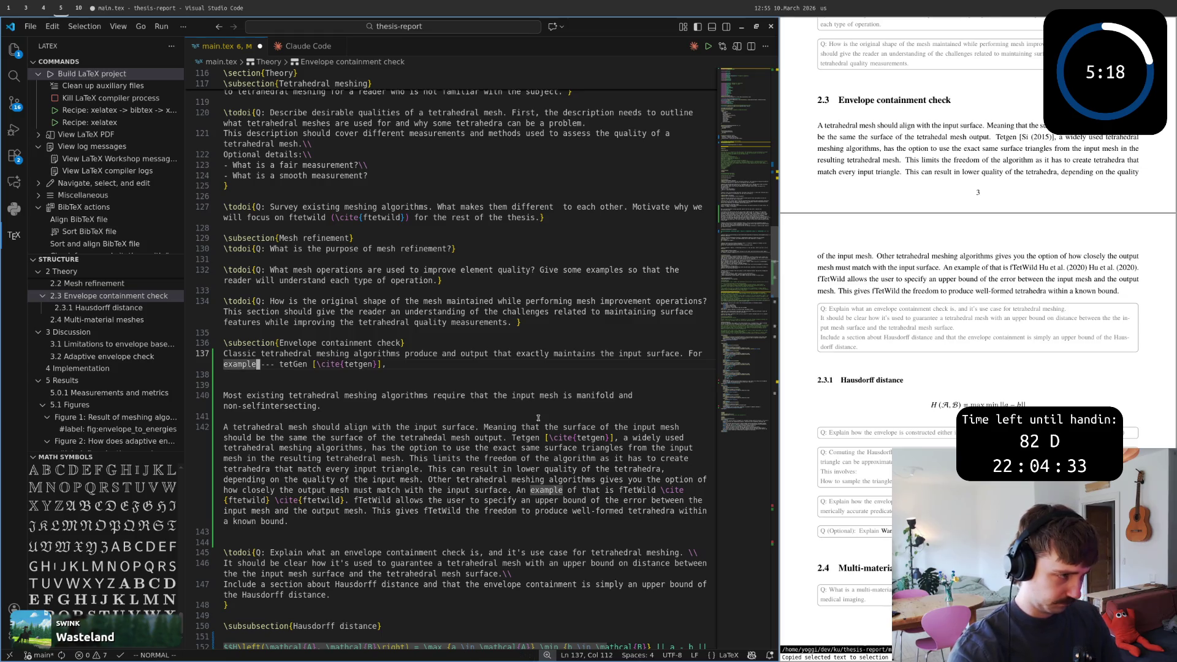
key(Escape)
Append 'a widely used meshing algorithm--- will use the same triangles from the input surface in it's output.'.
key(shift+a)
key(shift+a)
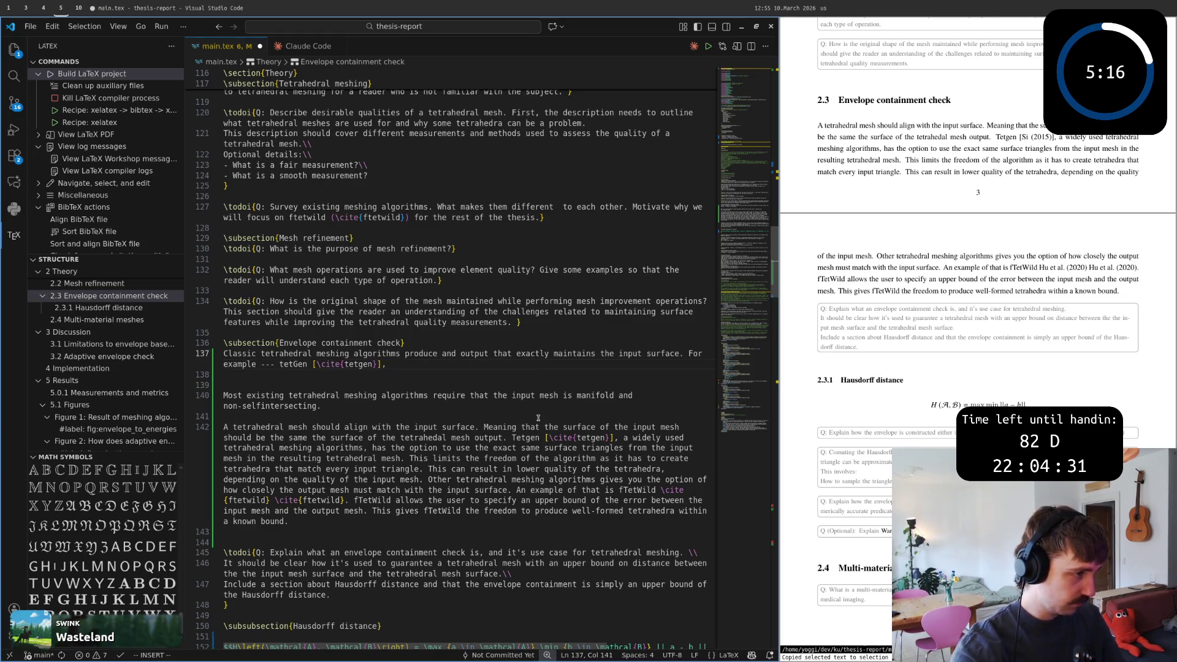
text(a widely )
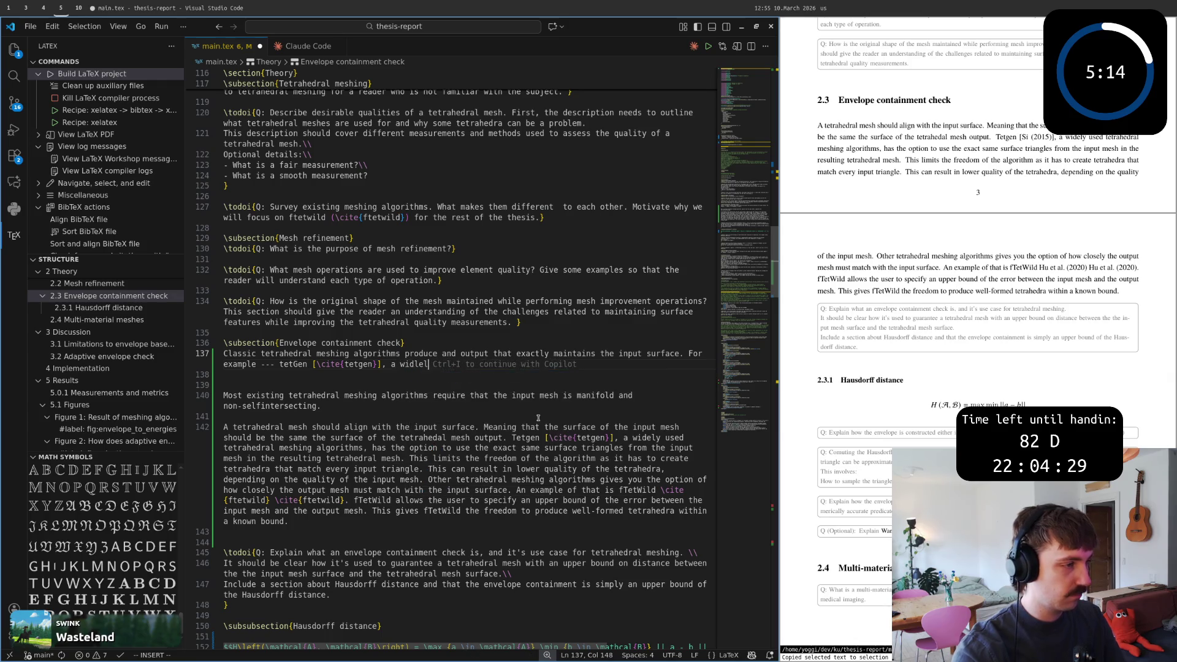
text(used)
key(Escape)
key(k)
key(j)
key(shift+a)
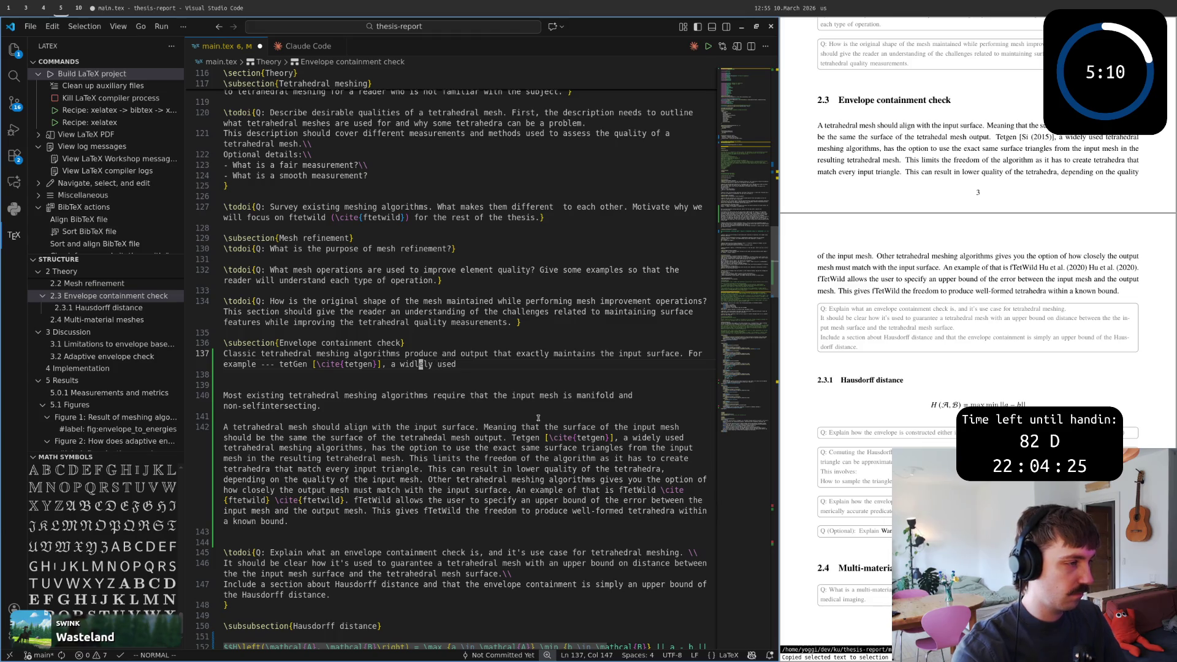
key(shift+a)
text(meshing algo)
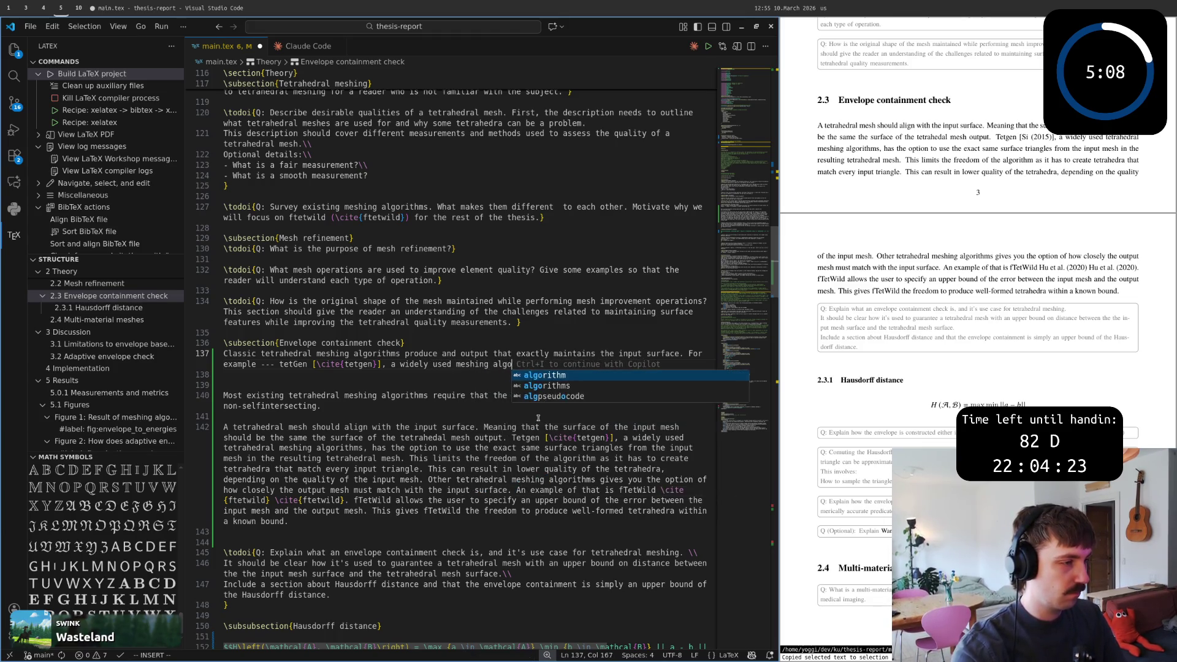
text(rithms)
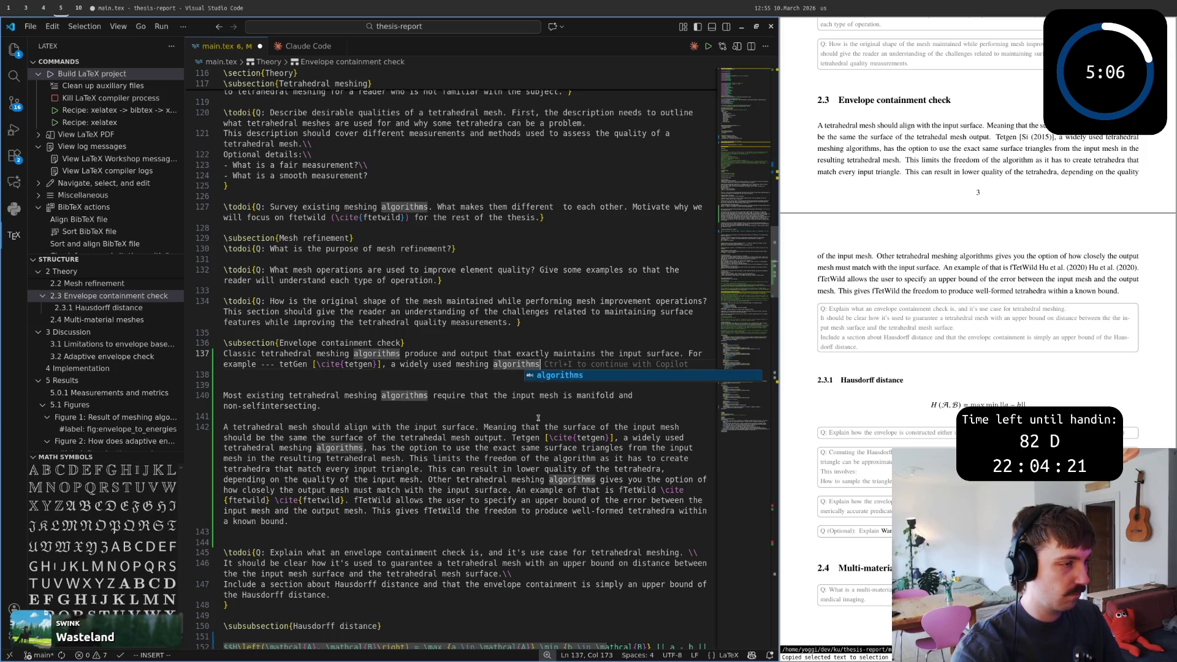
key(BackSpace)
text(, wil)
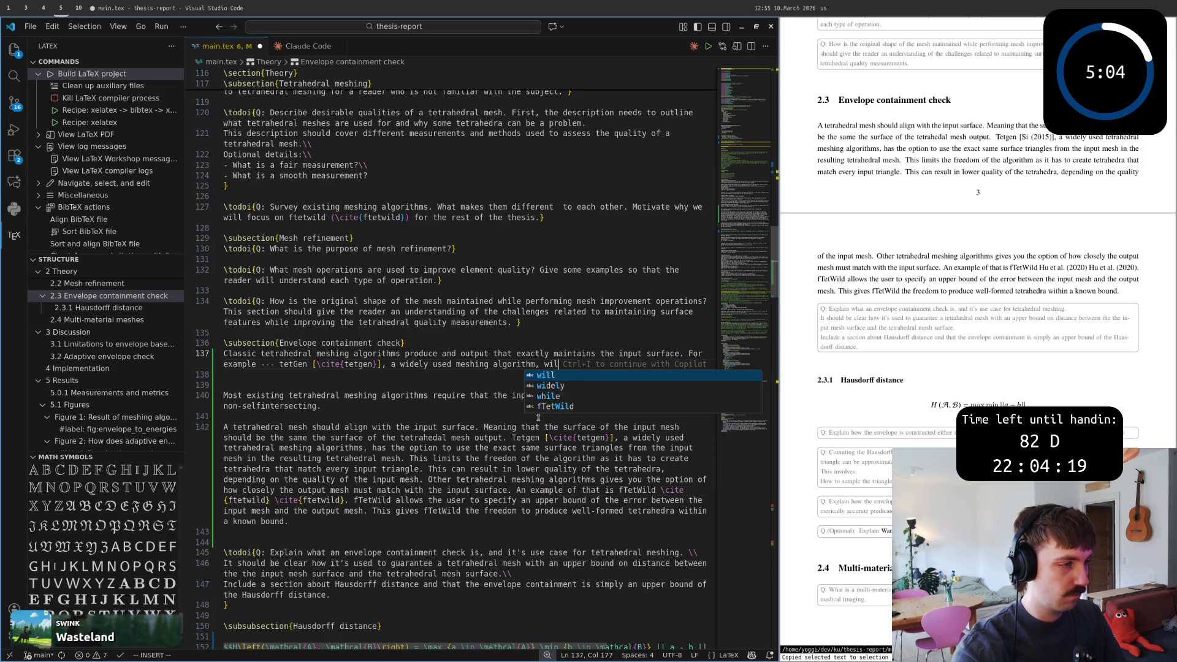
text(l use the same )
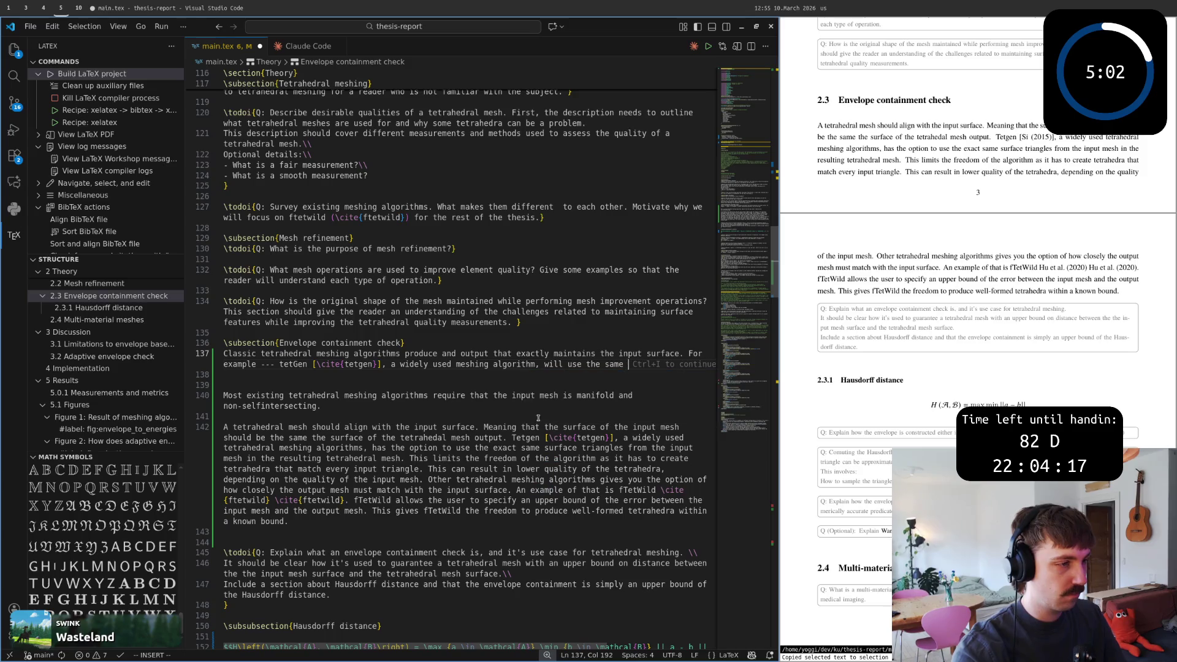
text(trianglea)
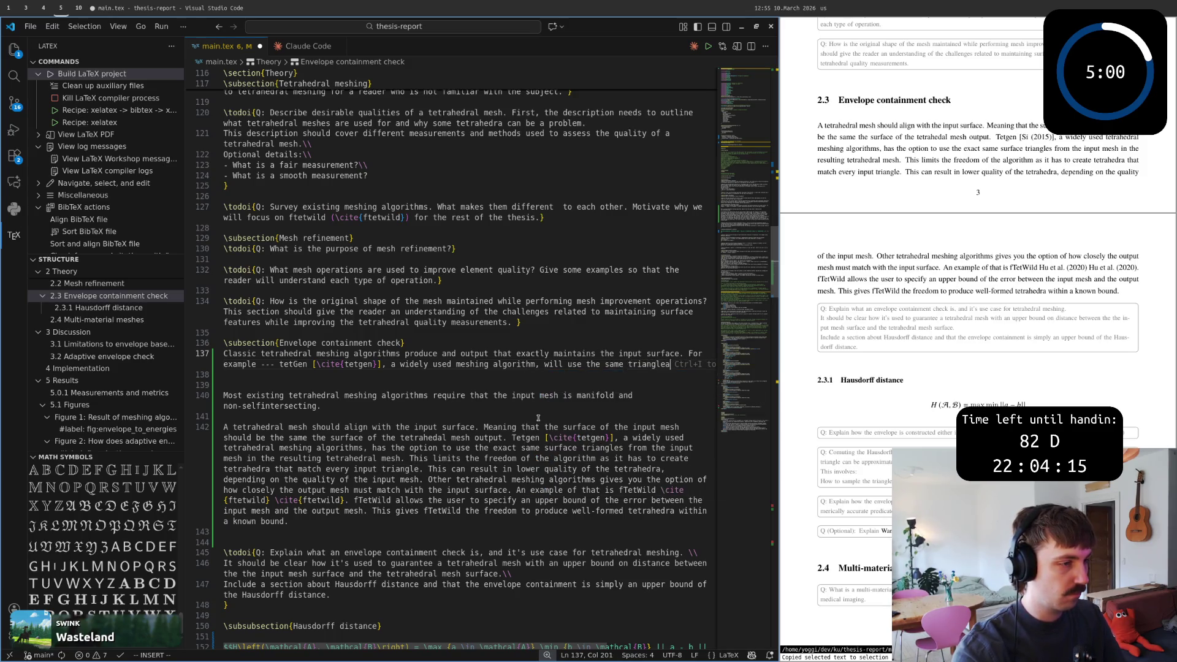
key(BackSpace)
text(s from in)
key(BackSpace)
key(BackSpace)
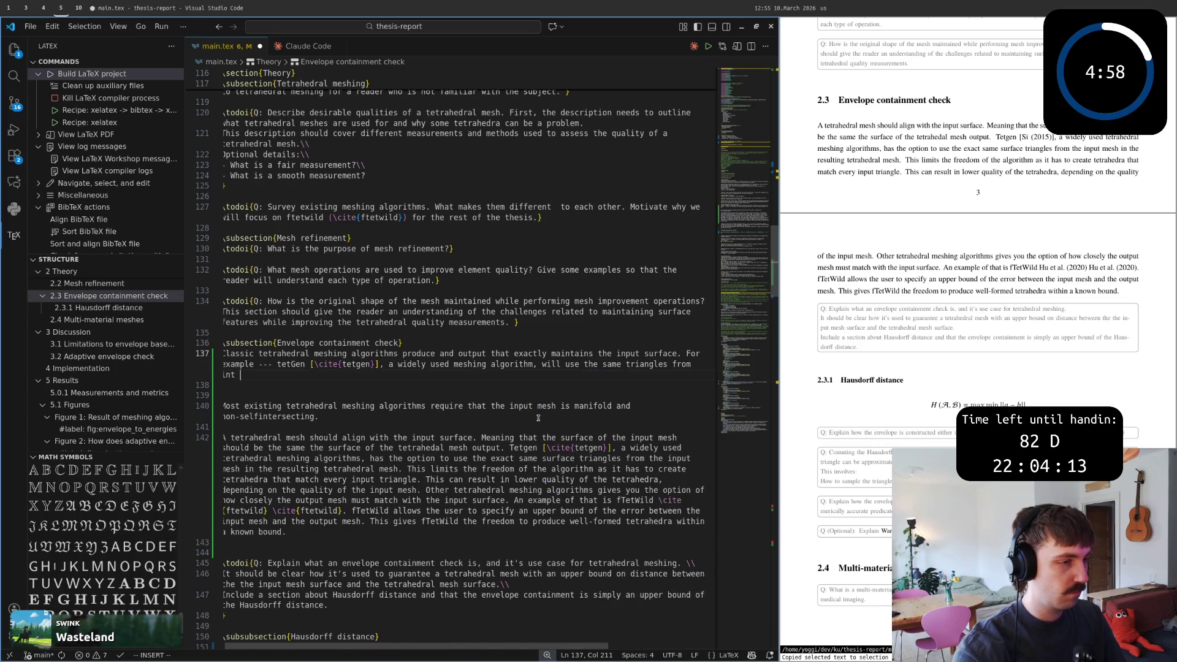
text(the inpu)
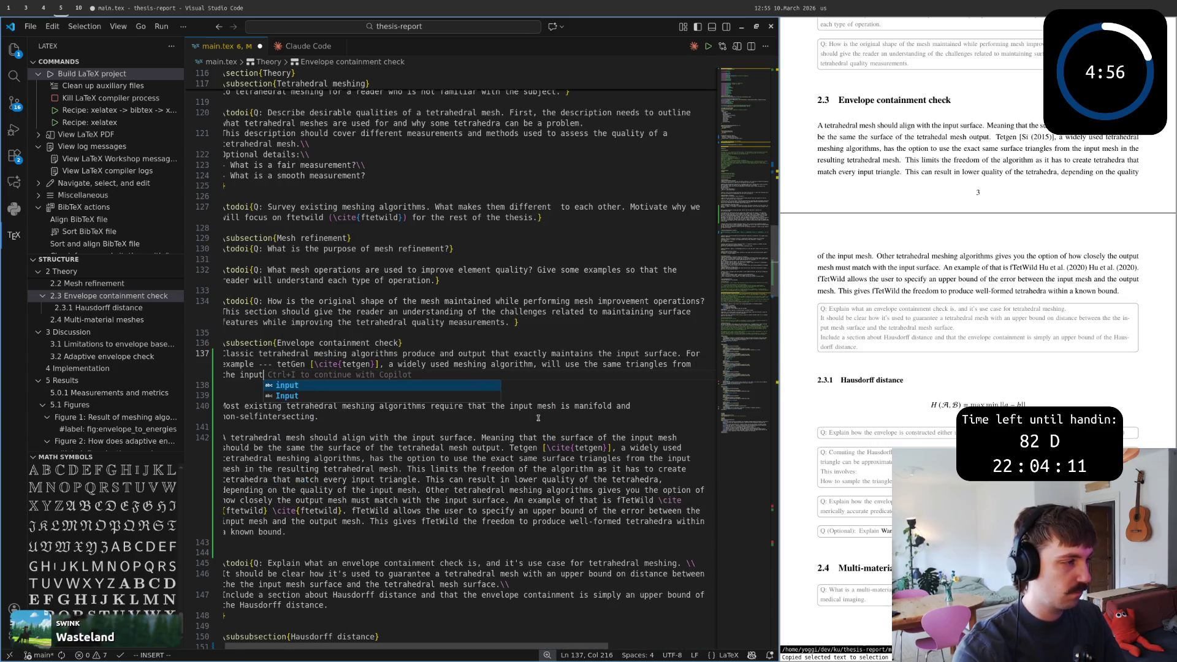
text(t surface)
key(Escape)
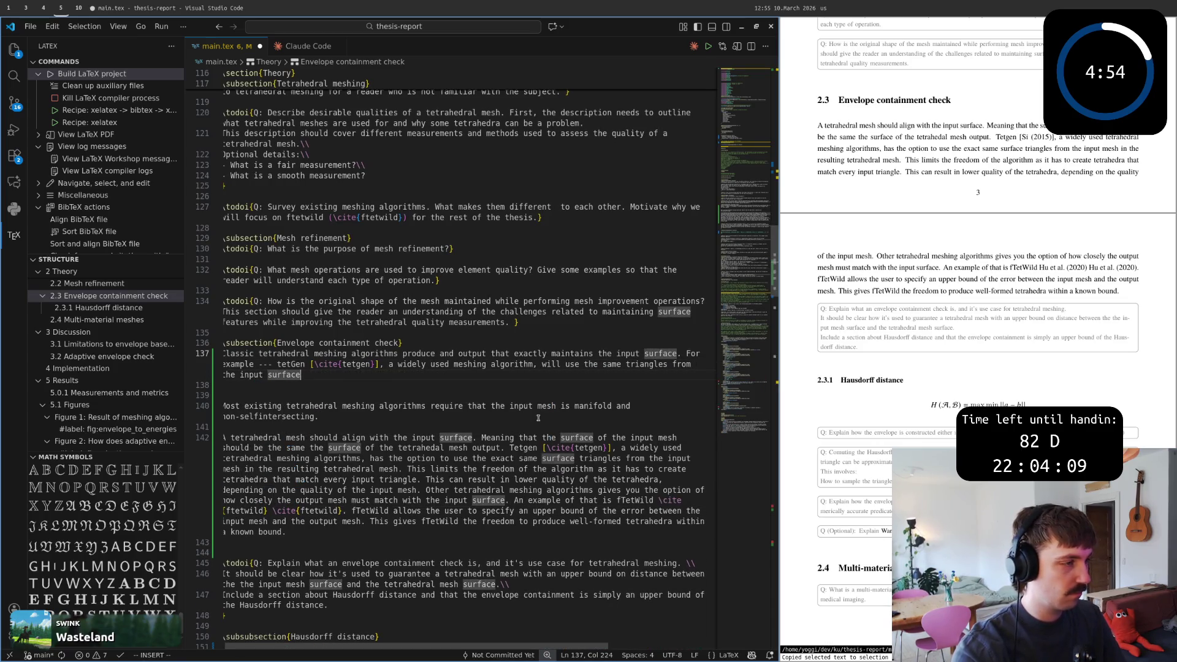
text(in it's )
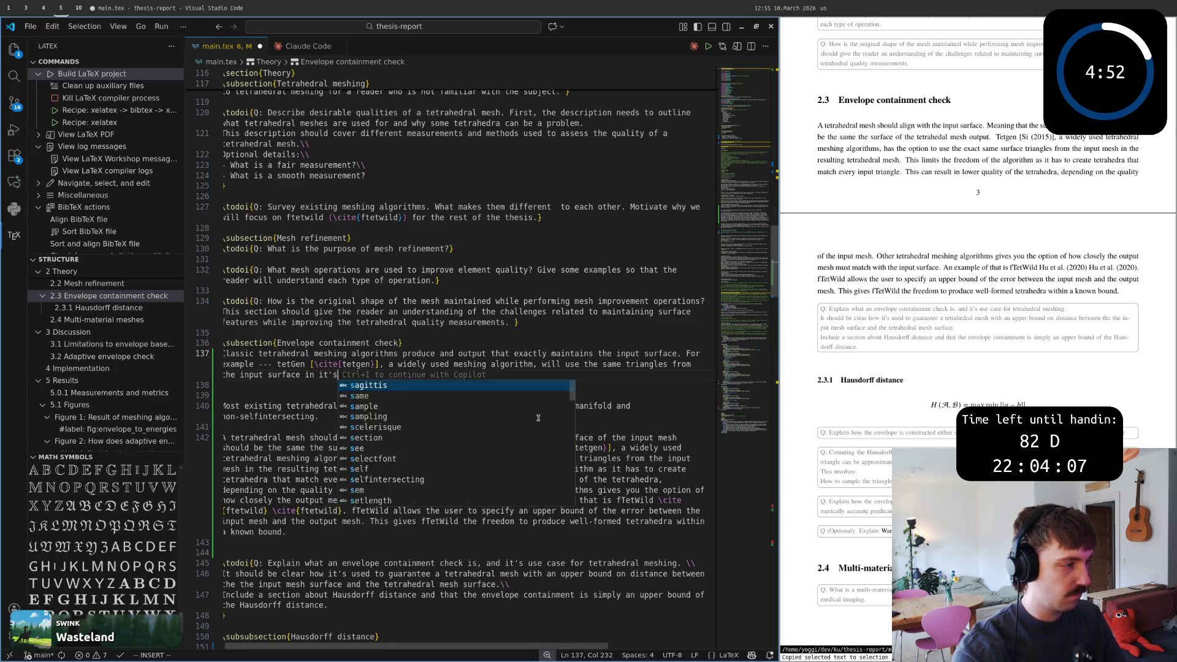
text(output)
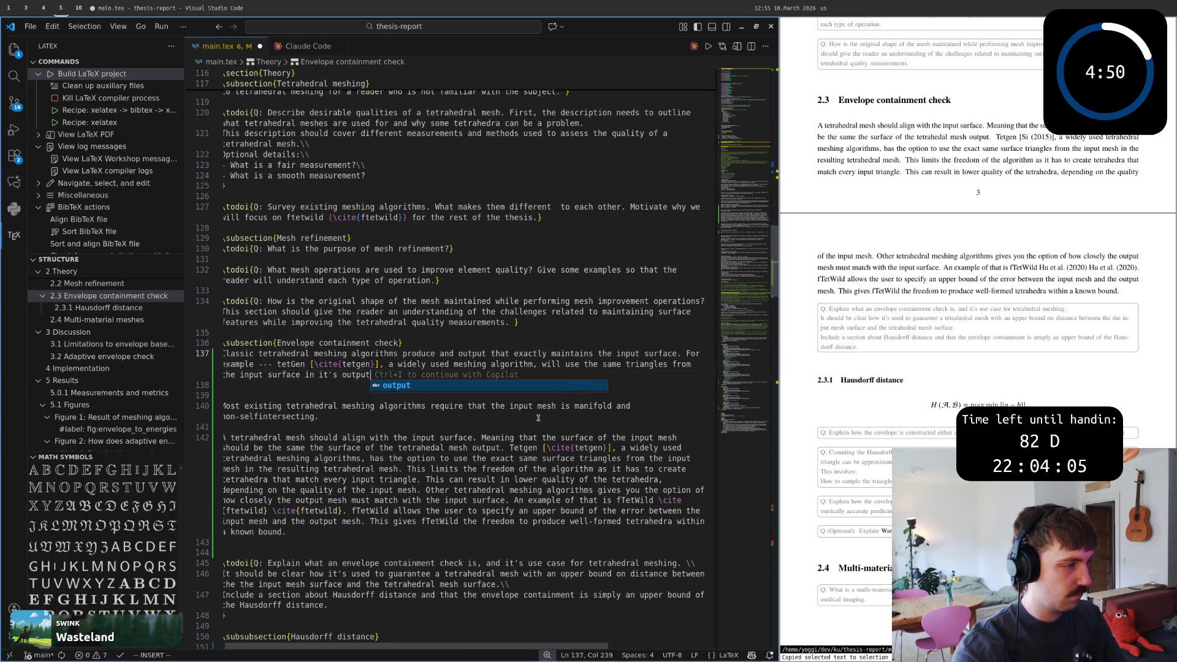
key(BackSpace)
key(BackSpace)
key(BackSpace)
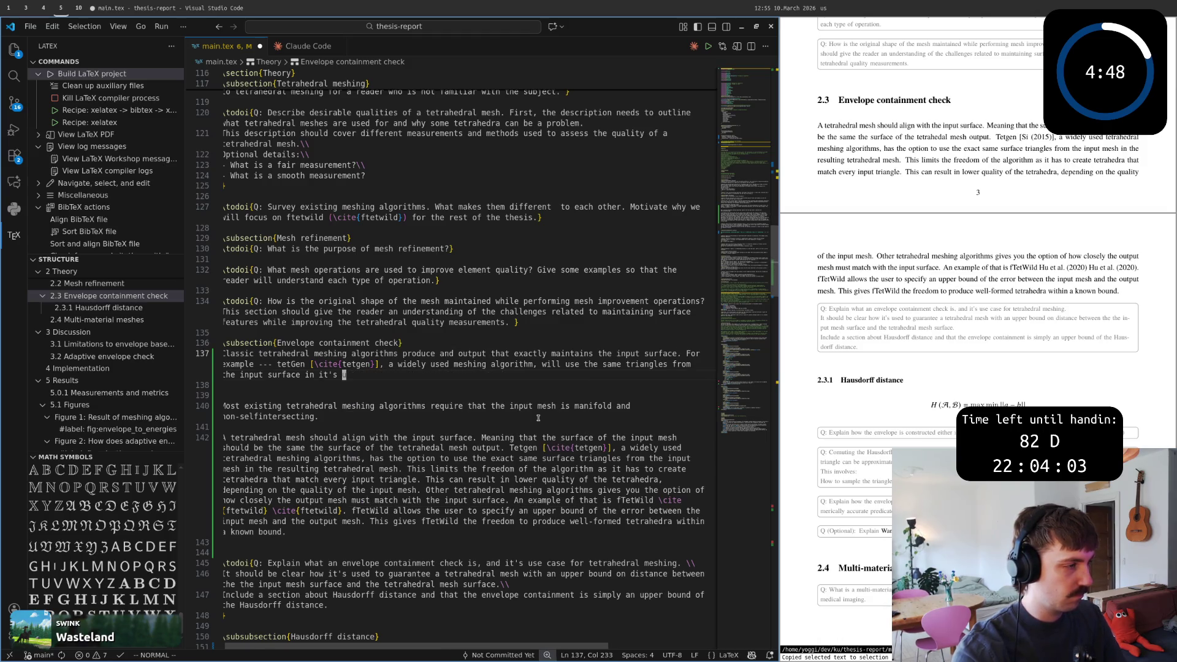
text(output.)
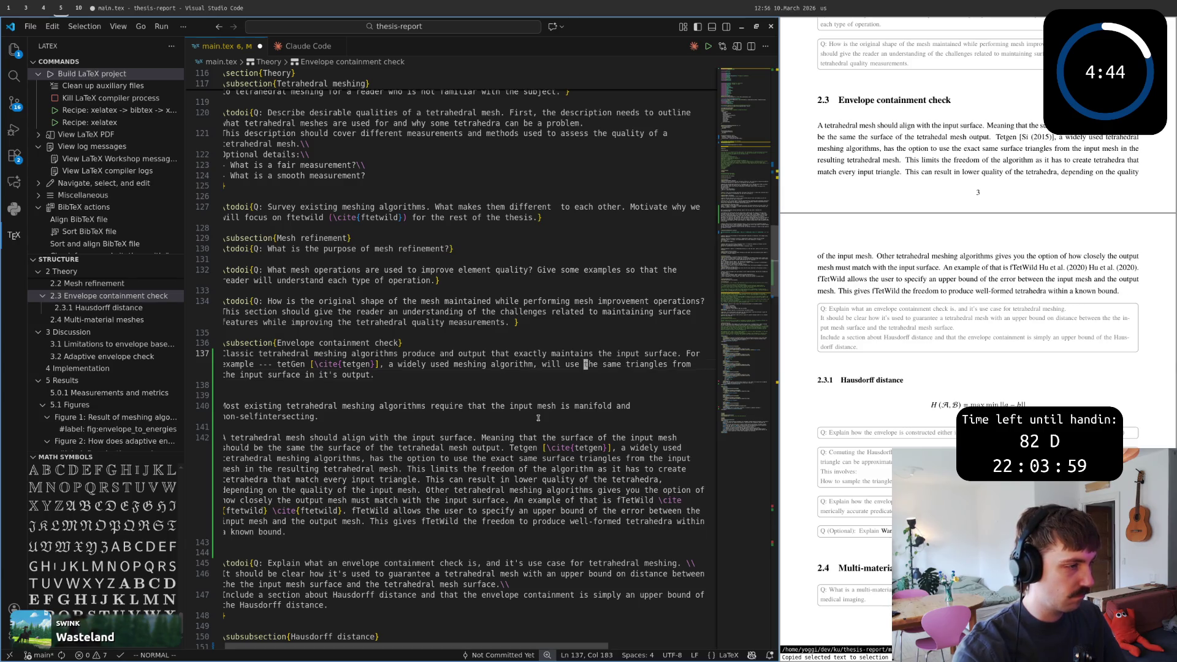
text(a)
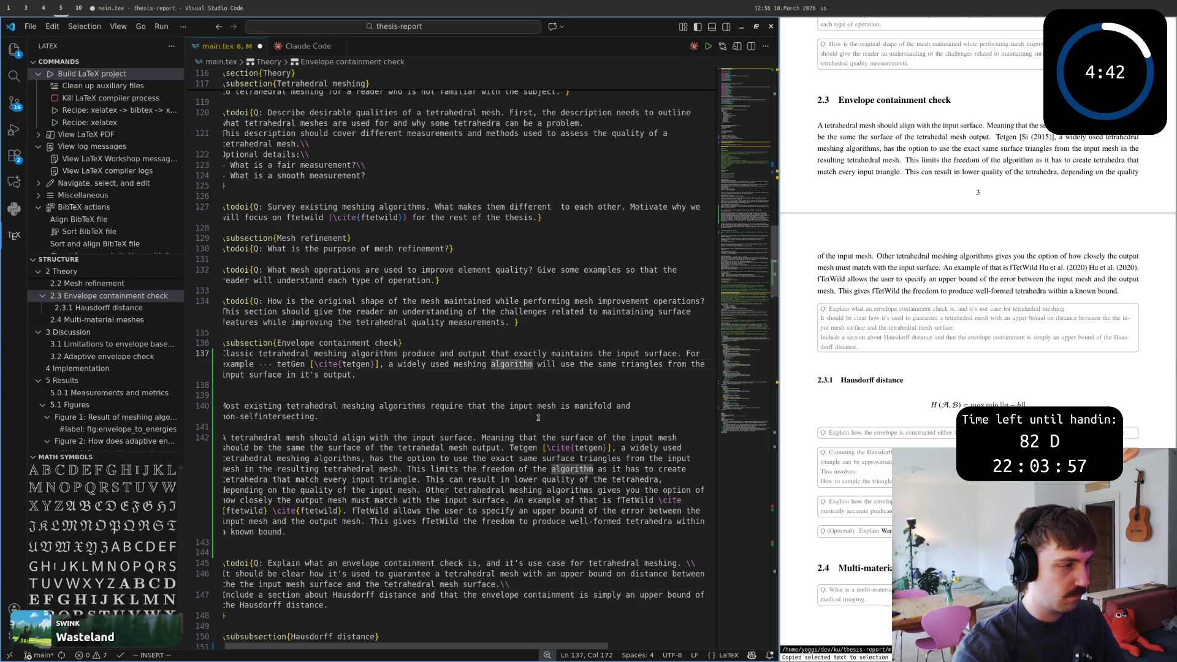
text( ---)
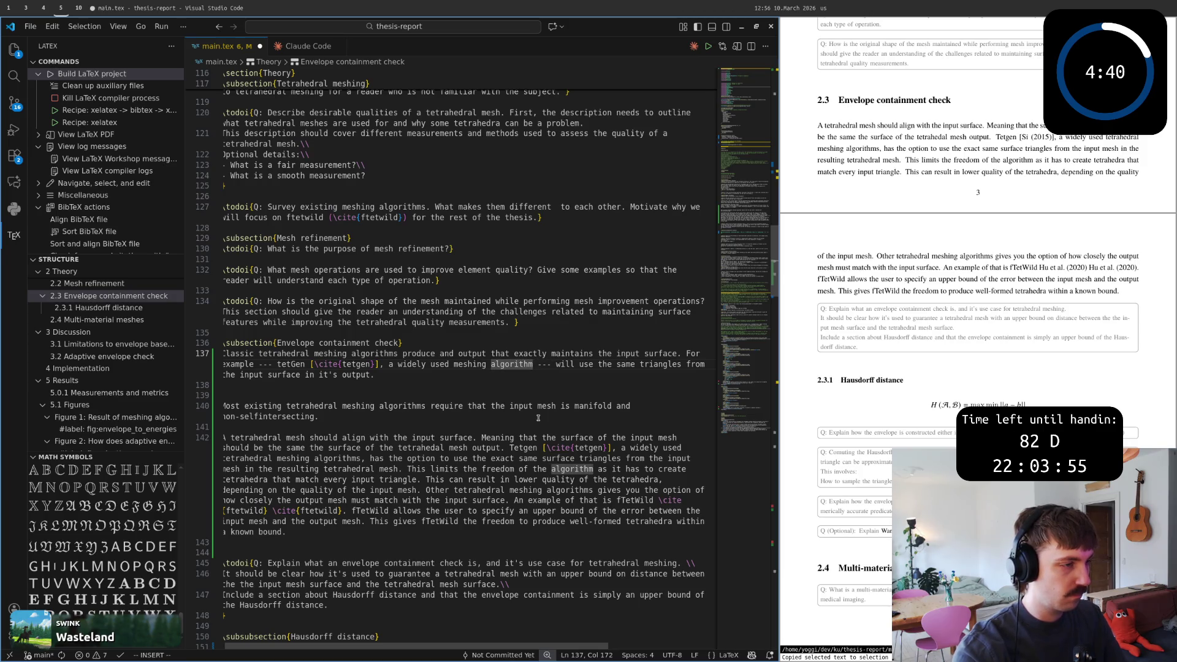
Tidy the dash spacing near 'will', then select the whole paragraph line.
key(Escape)
key(w)
key(w)
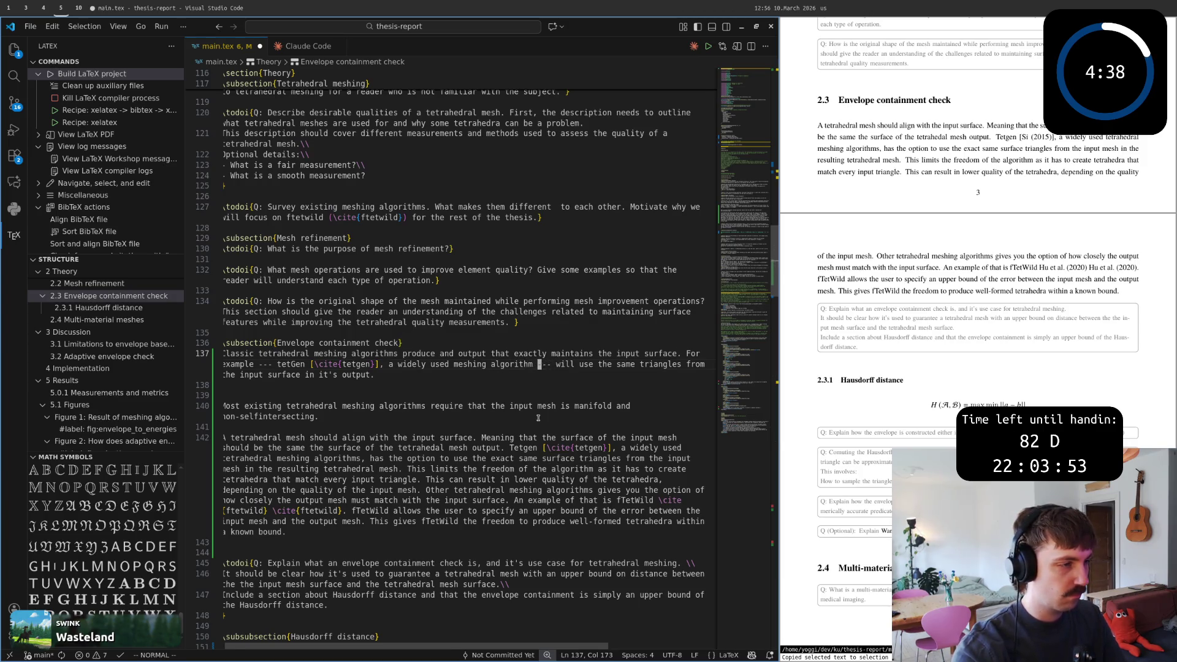
key(X)
key(w)
key(w)
key(w)
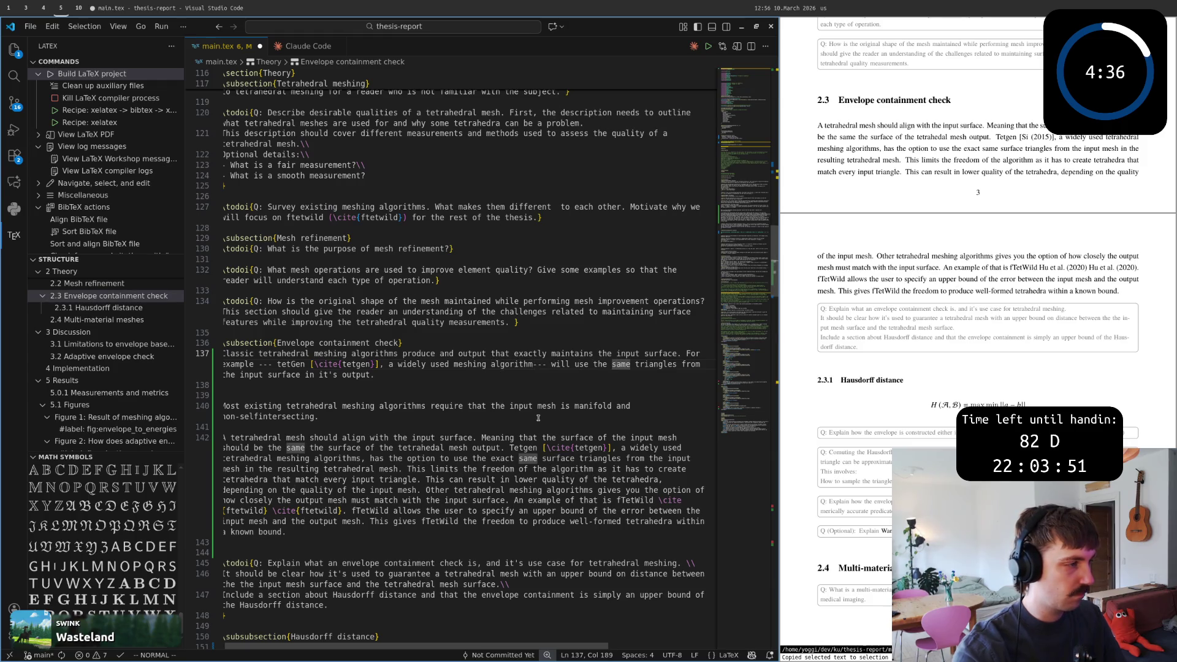
key(w)
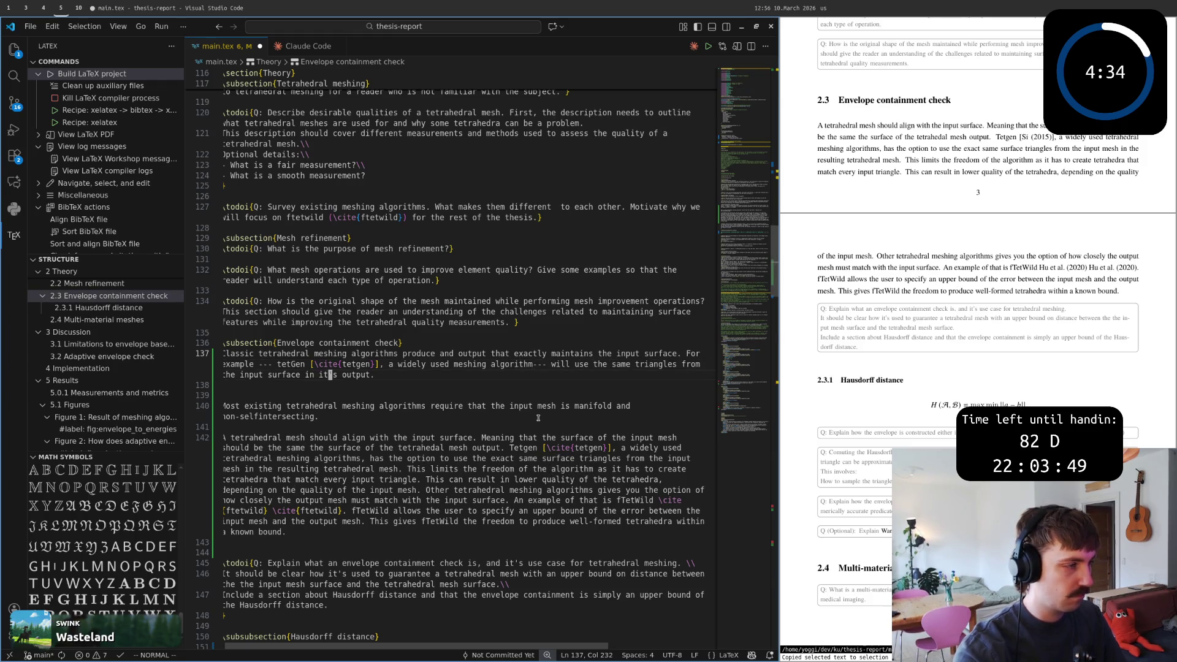
key(w)
key(w)
key(b)
key(w)
key(b)
key(b)
key(b)
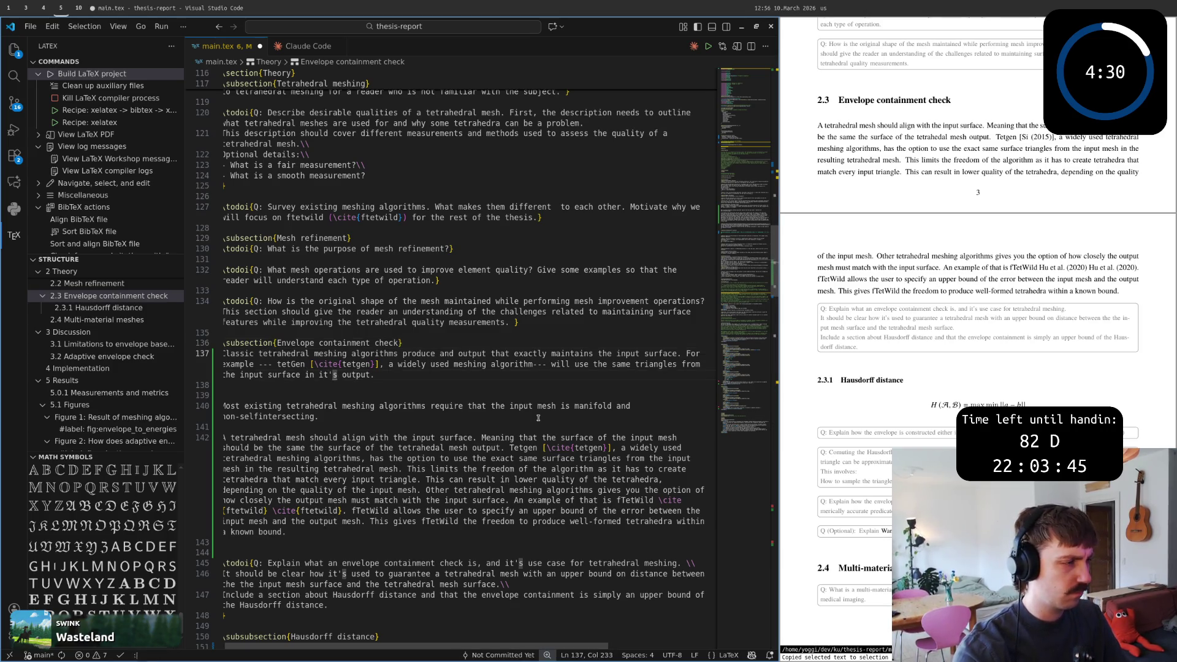
key(shift+v)
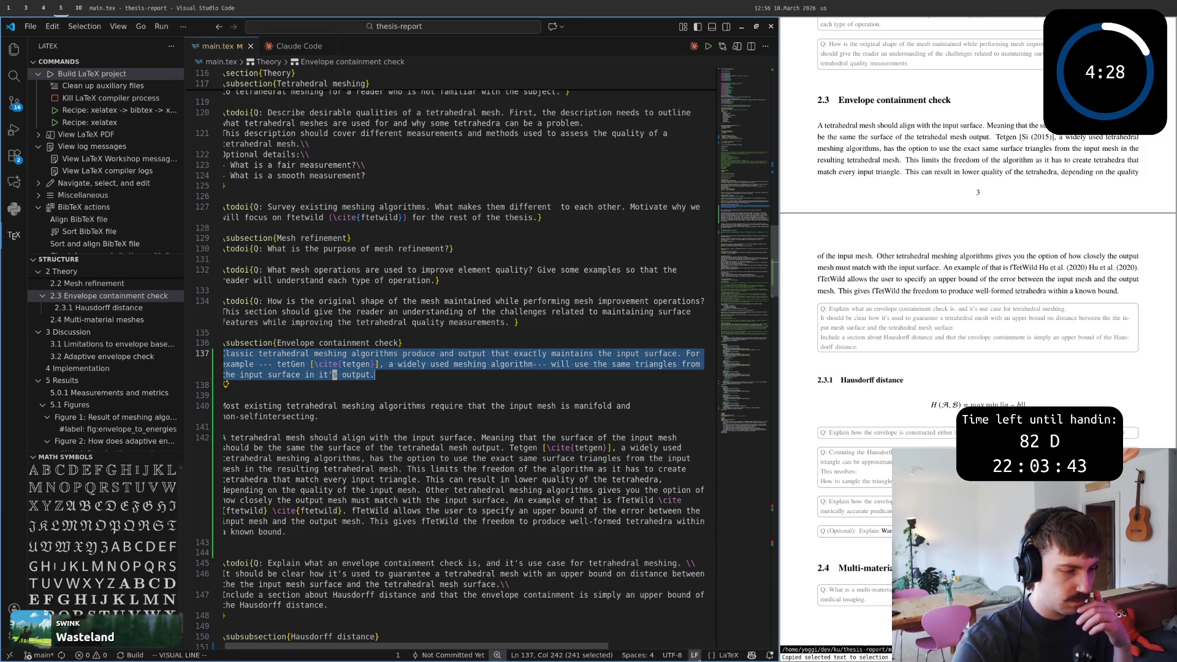
Run a Copilot Review on the selected paragraph, yielding 'its' and 'an output' suggestions.
click(751, 655)
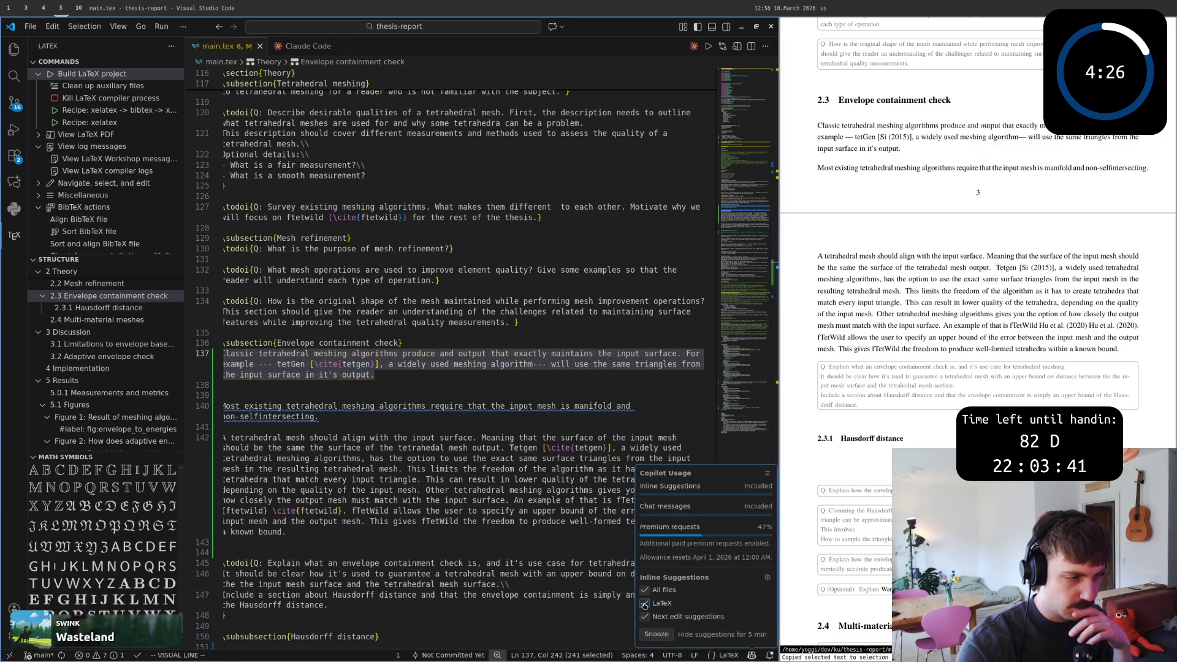
click(388, 371)
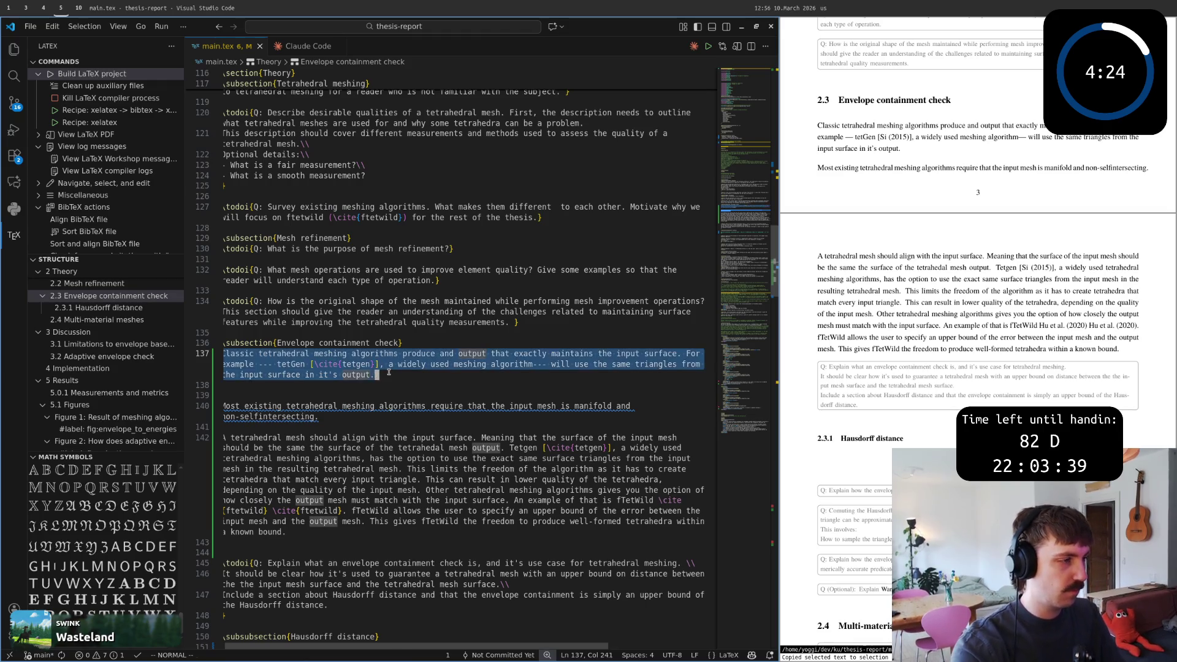
key(shift+v)
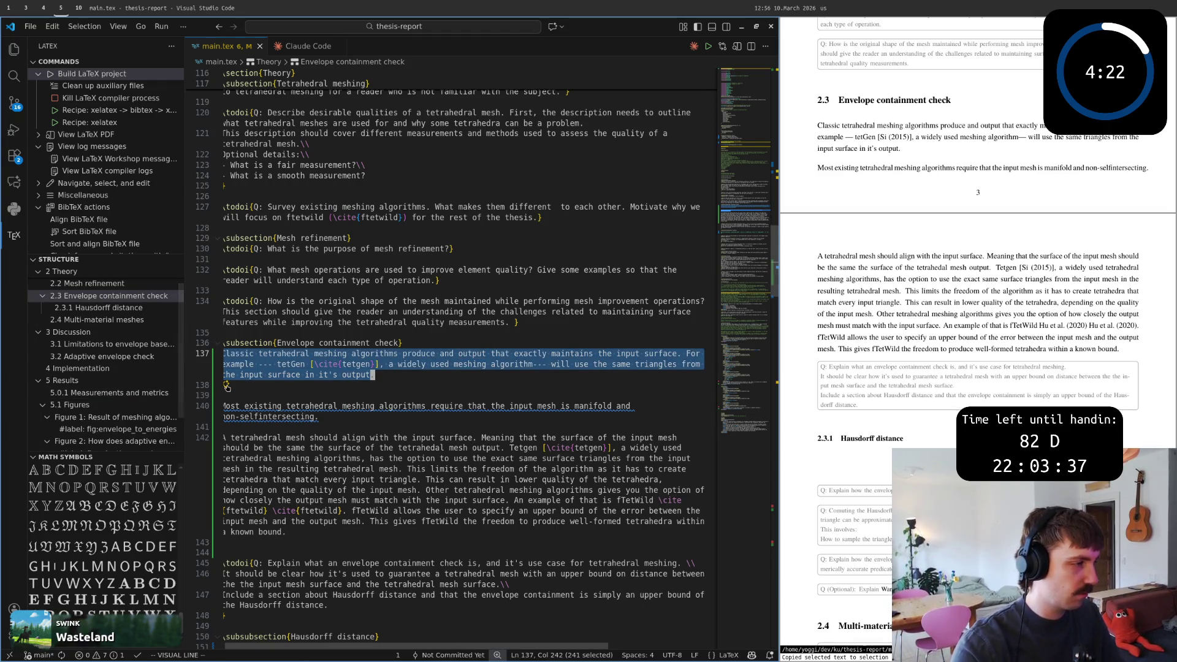
click(226, 386)
click(288, 411)
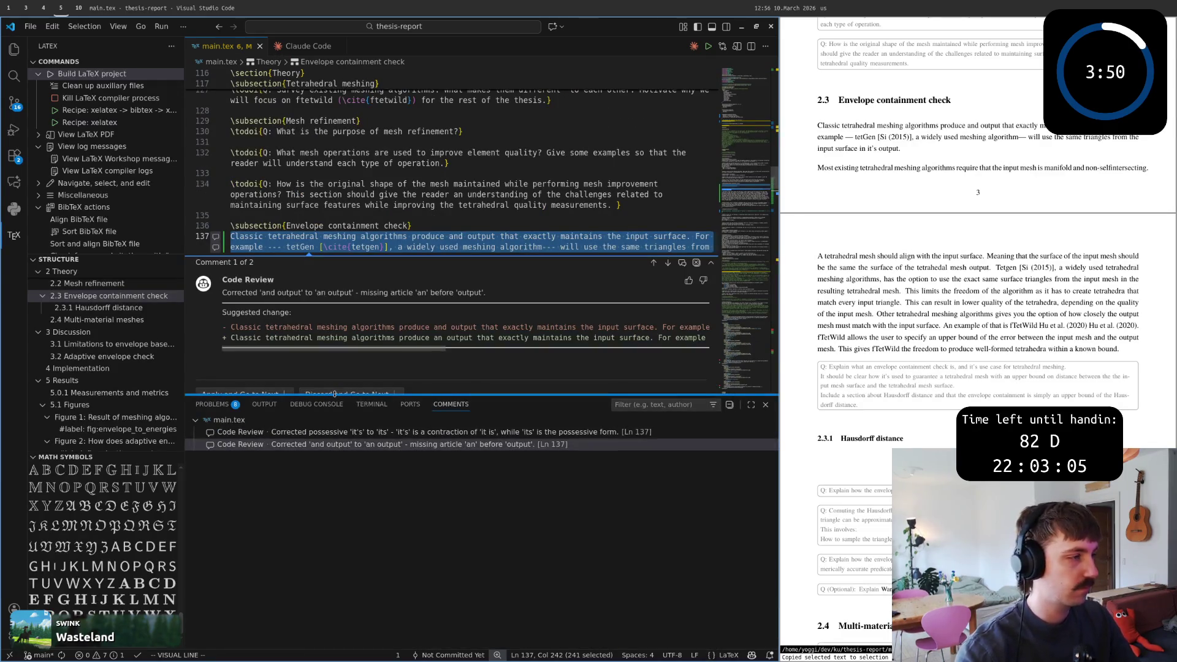
scroll(396, 352, right, 1)
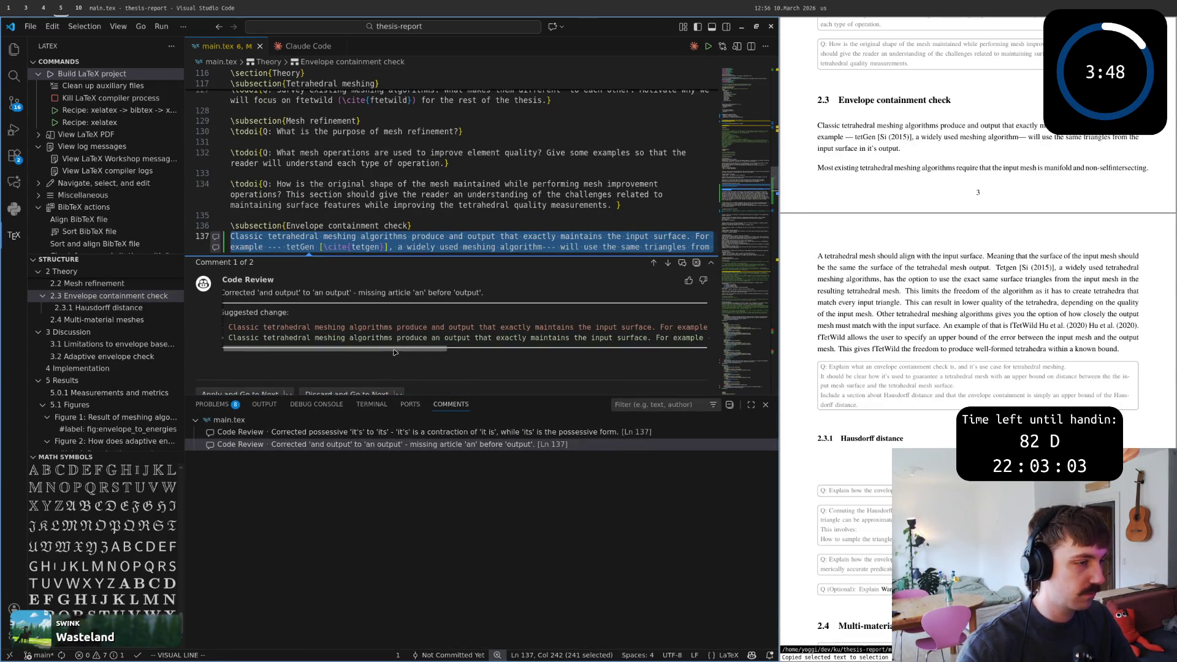
drag(395, 352, 491, 349)
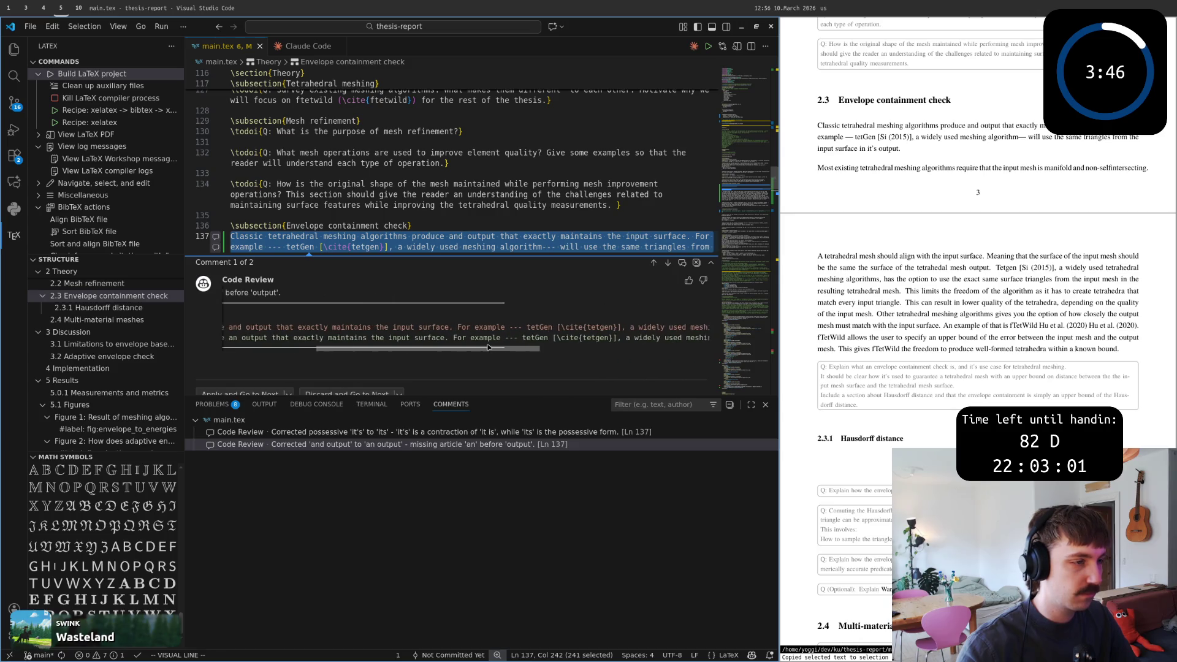
mouse_move(490, 348)
mouse_down()
mouse_move(390, 351)
mouse_move(656, 340)
mouse_up()
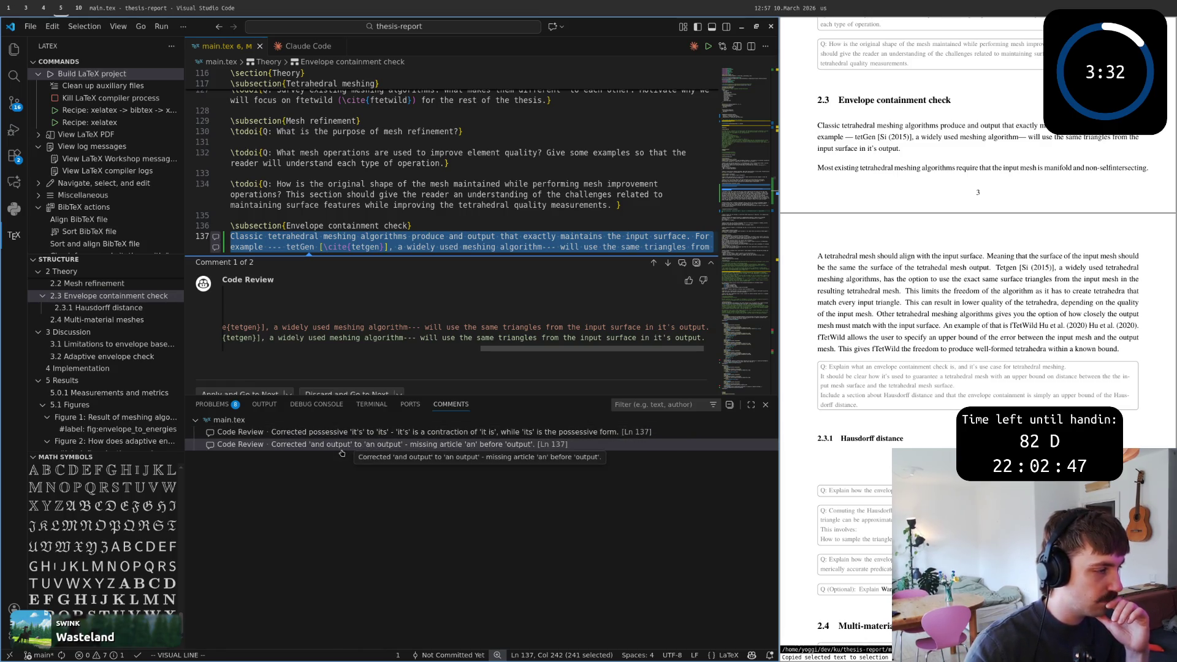
Apply the 'an output' correction and discard the remaining 'its' review comment.
click(386, 444)
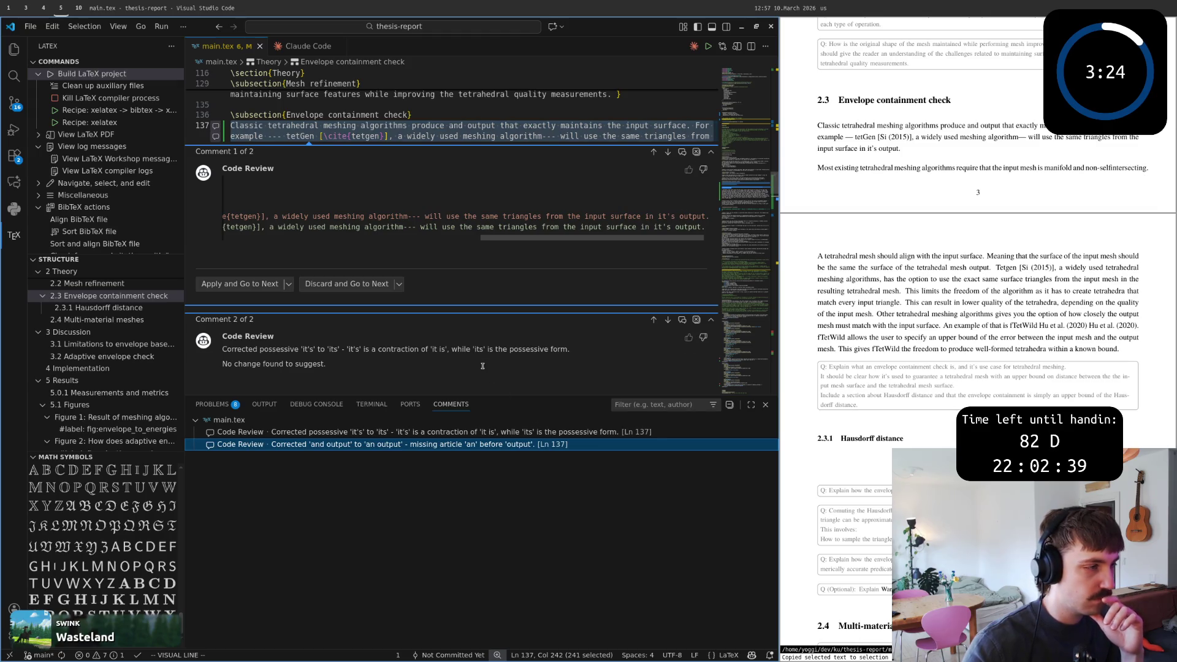
scroll(482, 366, down, 1)
scroll(277, 219, down, 1)
scroll(277, 220, down, 1)
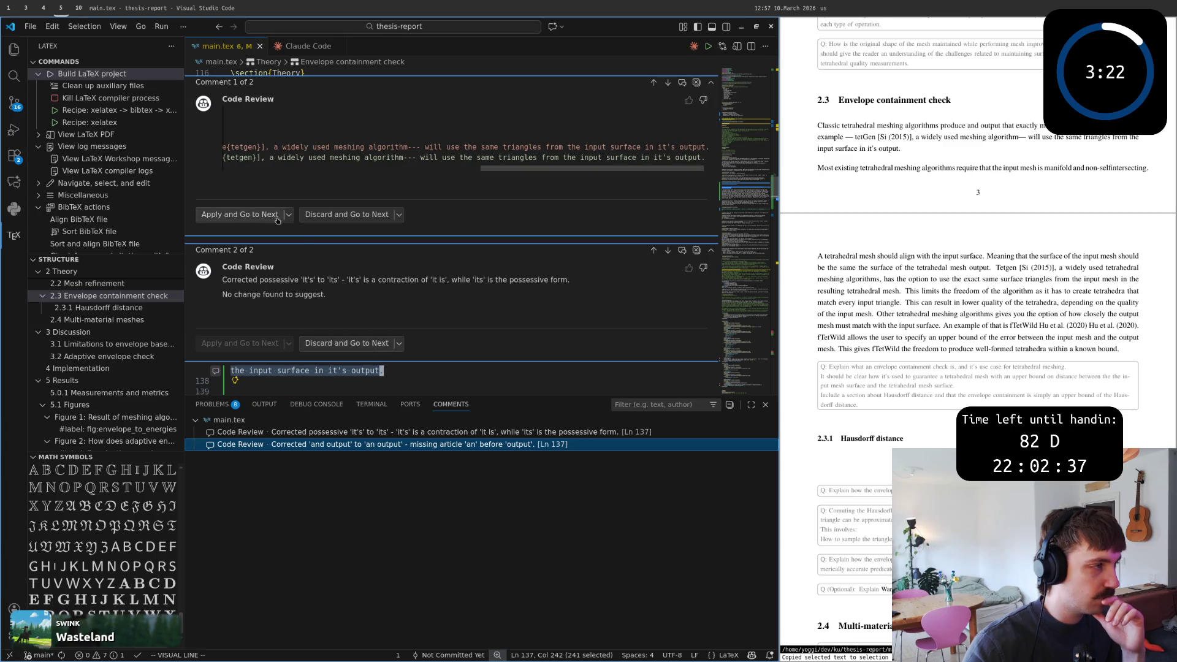
click(249, 214)
scroll(235, 320, down, 1)
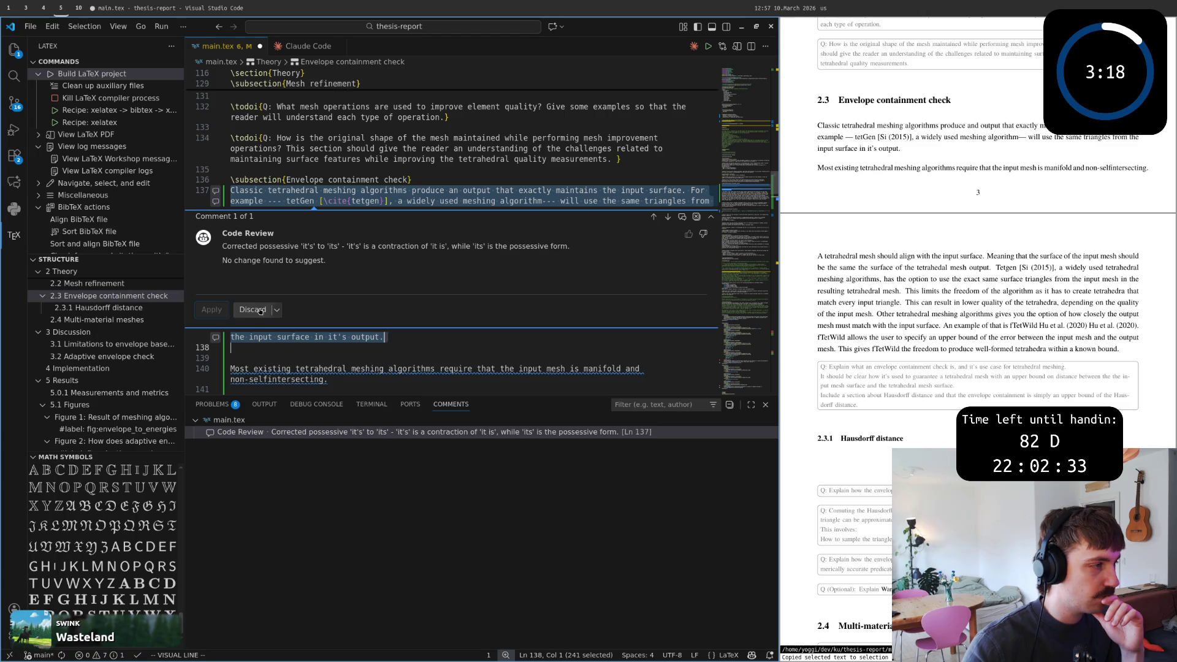
click(278, 310)
click(291, 306)
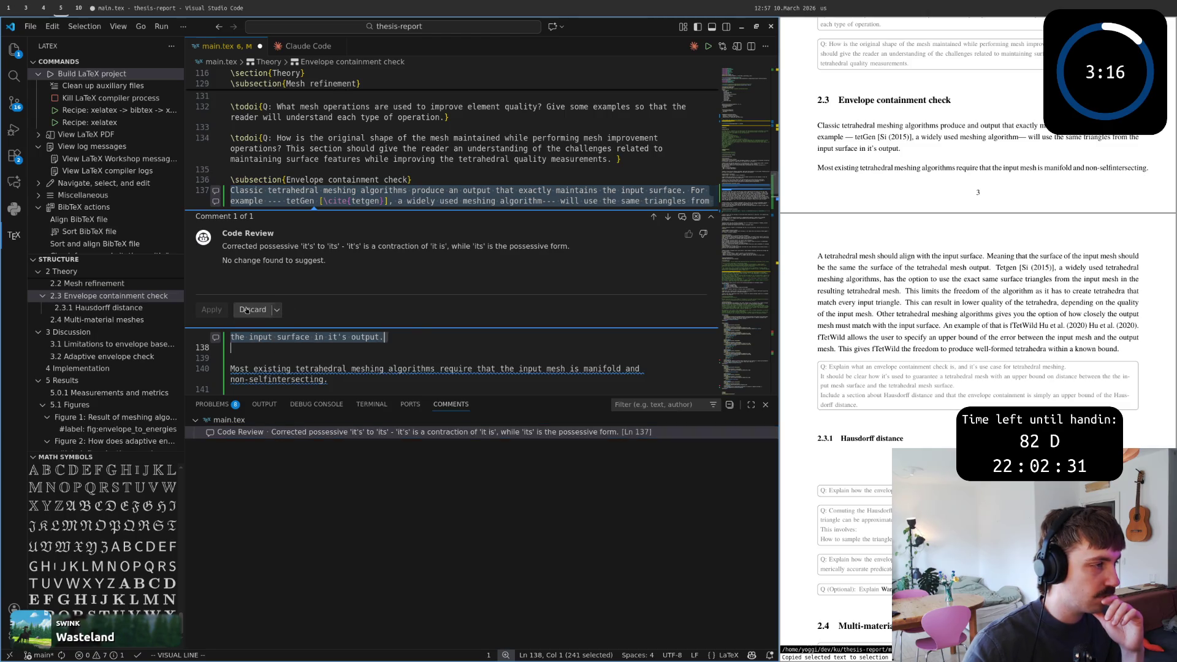
scroll(346, 197, down, 1)
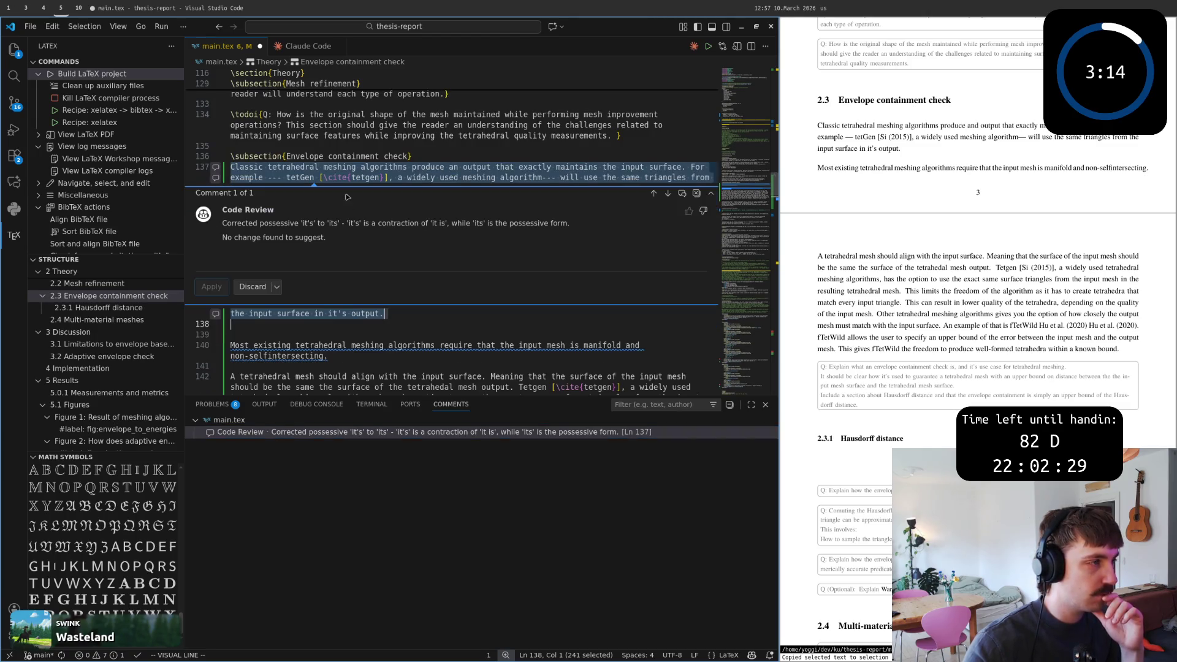
key(y)
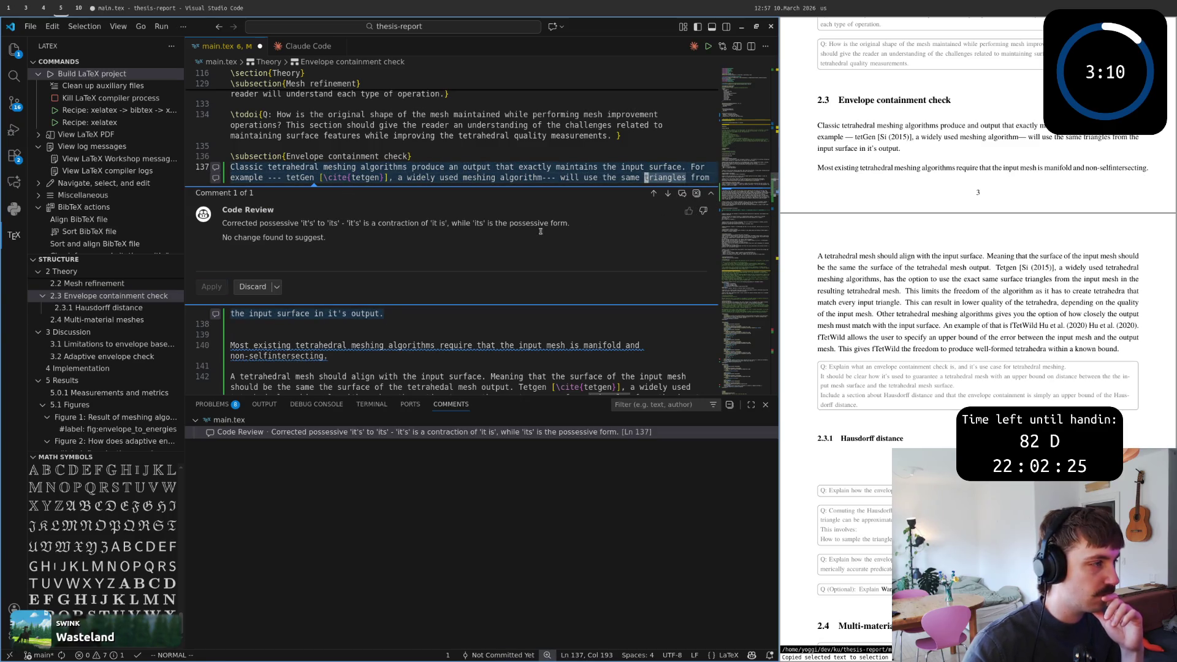
click(252, 287)
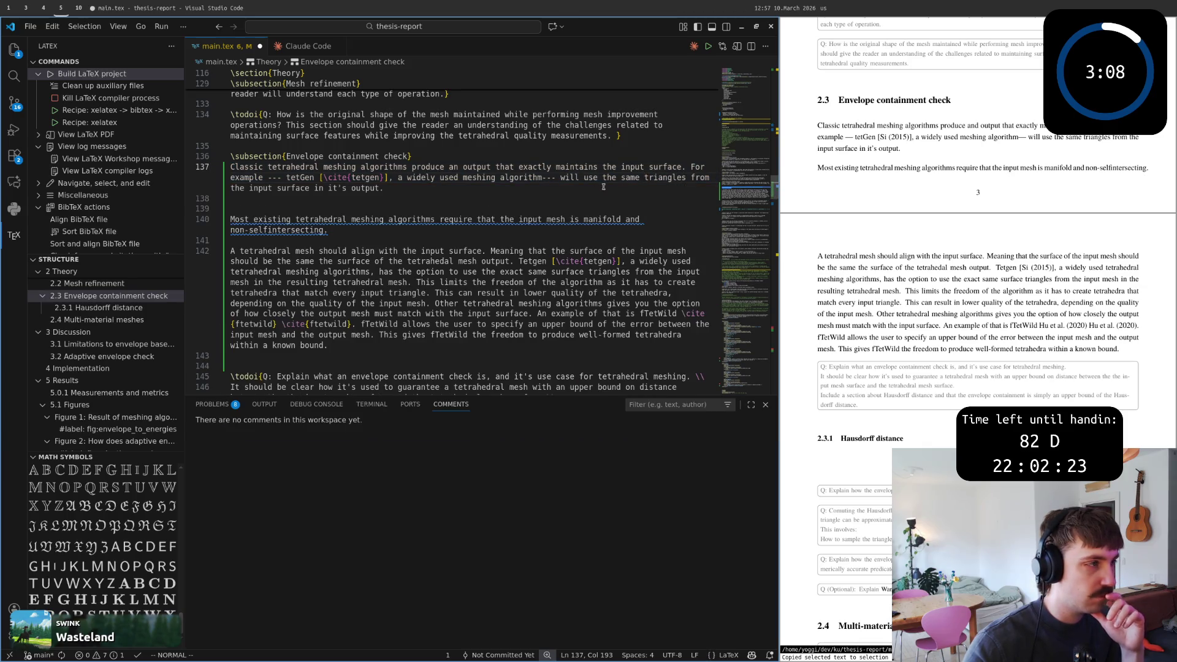
Delete the apostrophe so the paragraph ends 'in its output', save main.tex, and reselect the line.
key(l)
key(x)
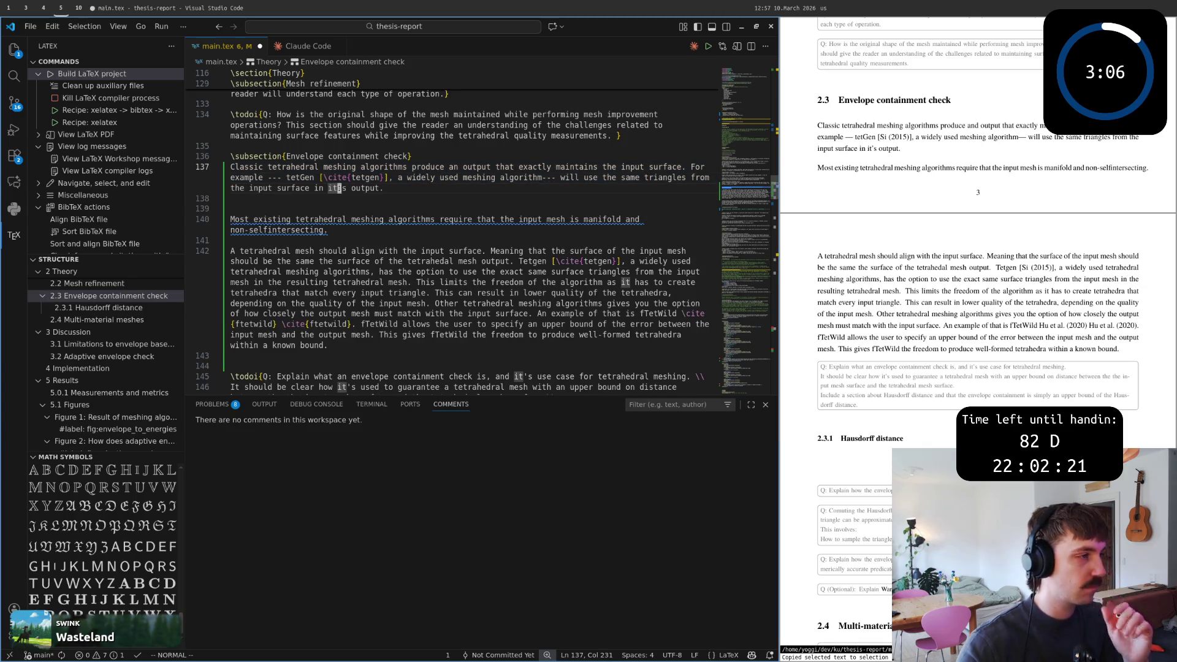
key(ctrl+s)
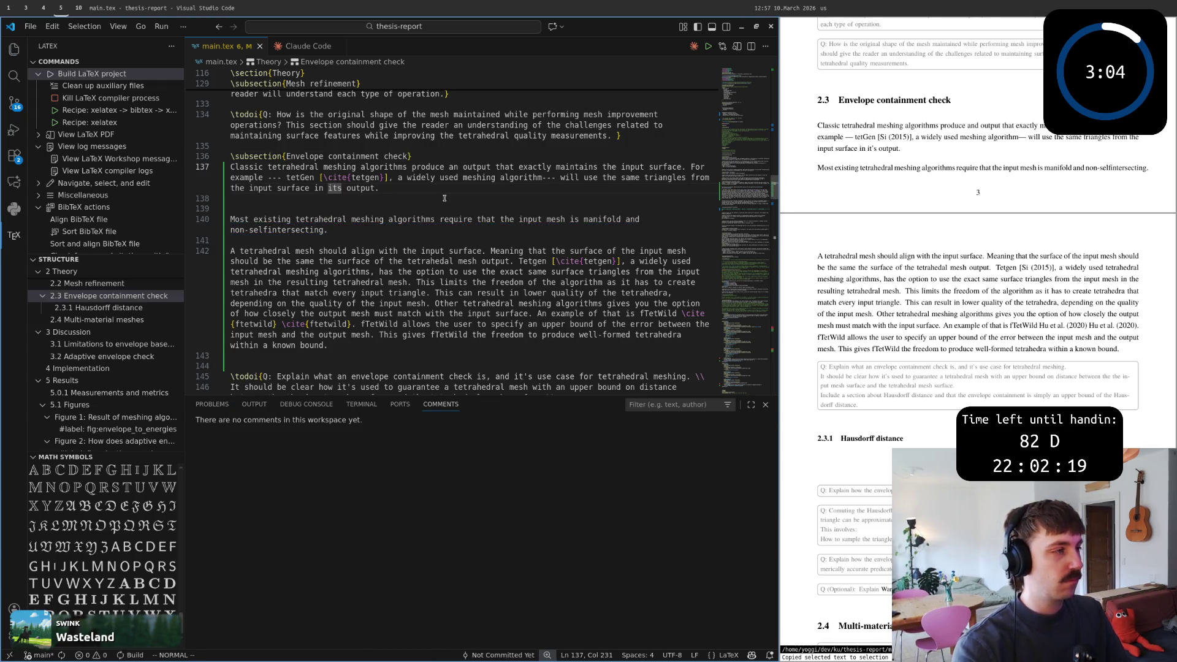
key(shift+v)
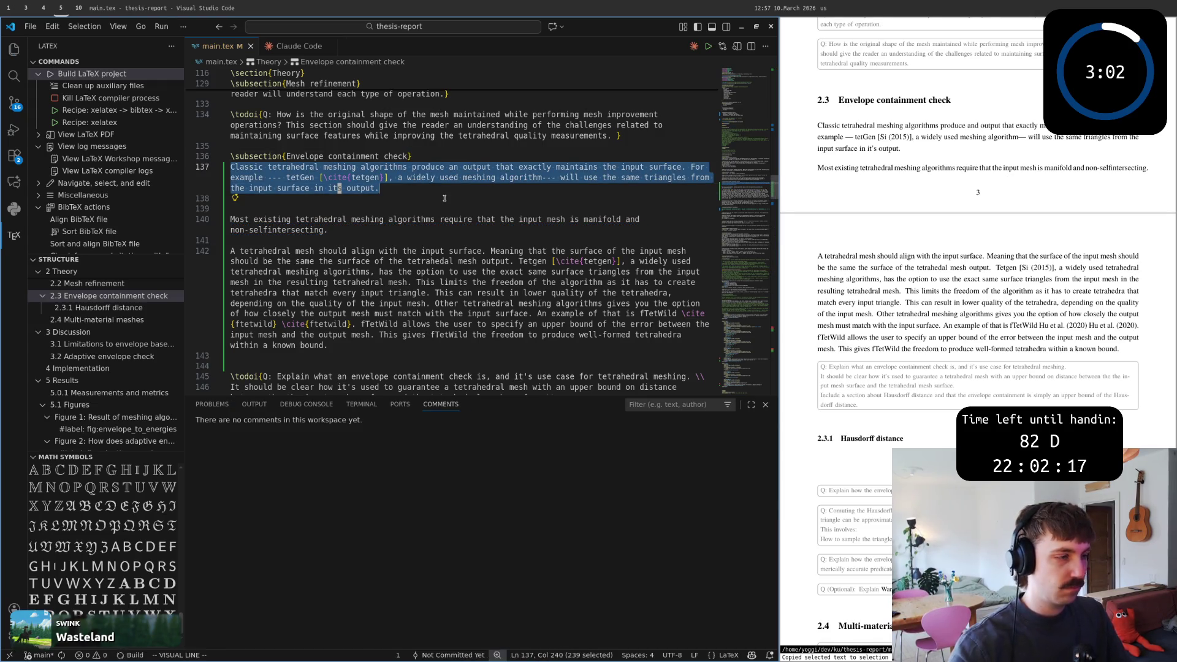
click(237, 198)
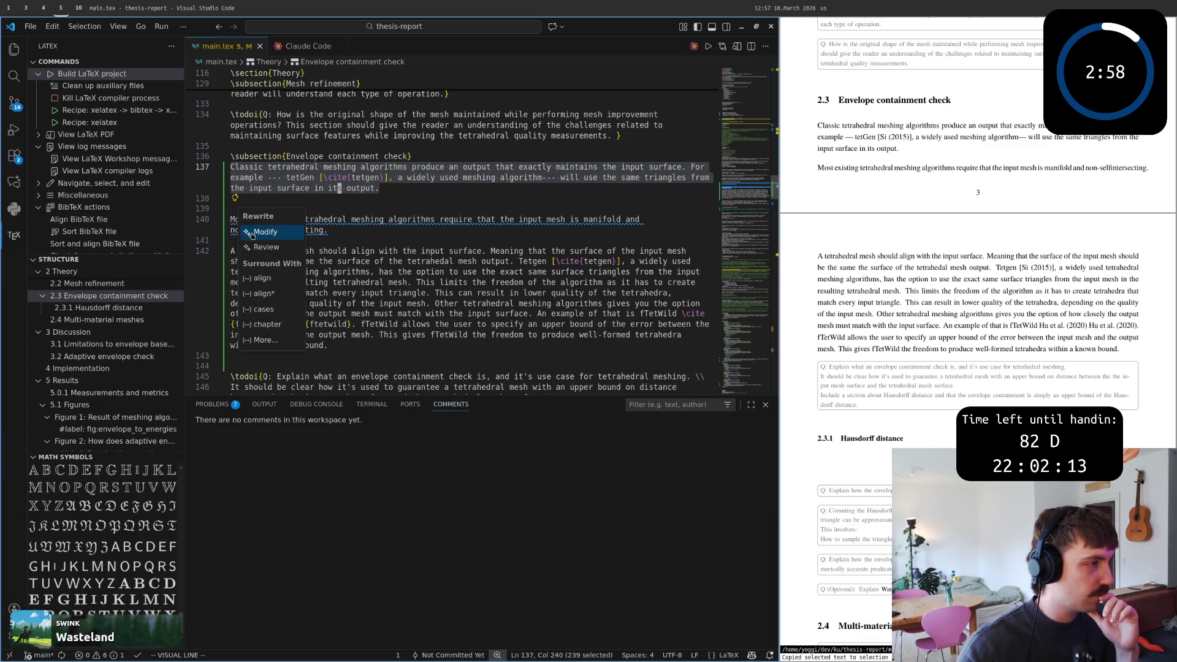
Replace the dashes after 'For example' with a comma.
key(Escape)
click(411, 178)
key(b)
key(b)
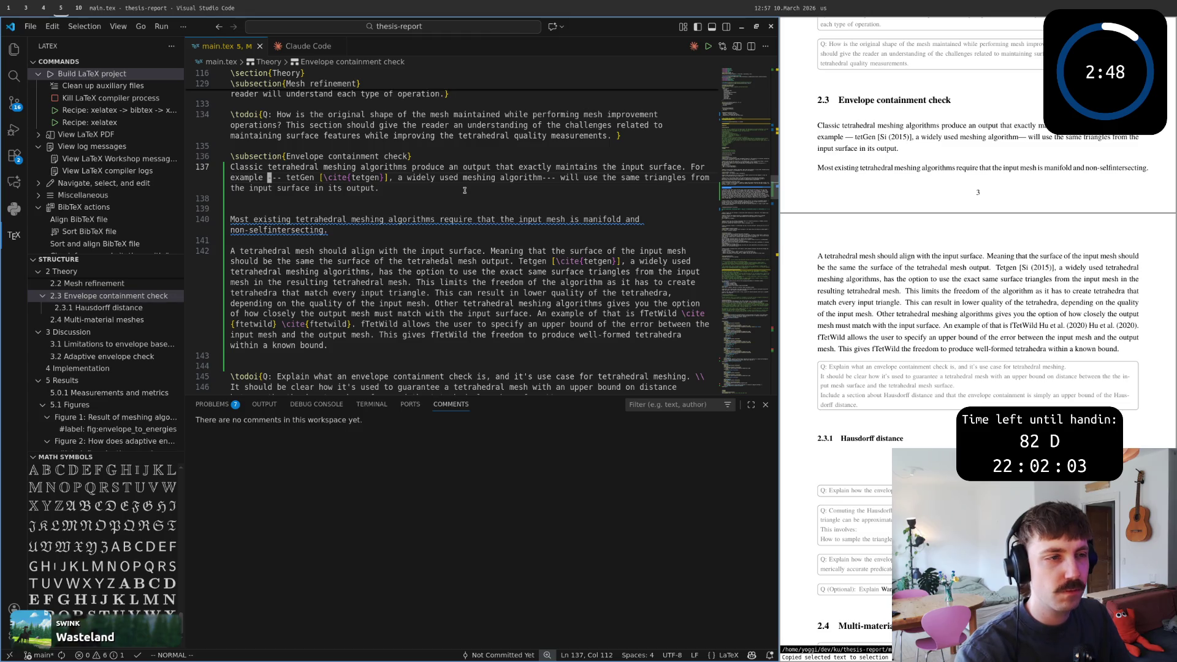
key(x)
key(x)
key(x)
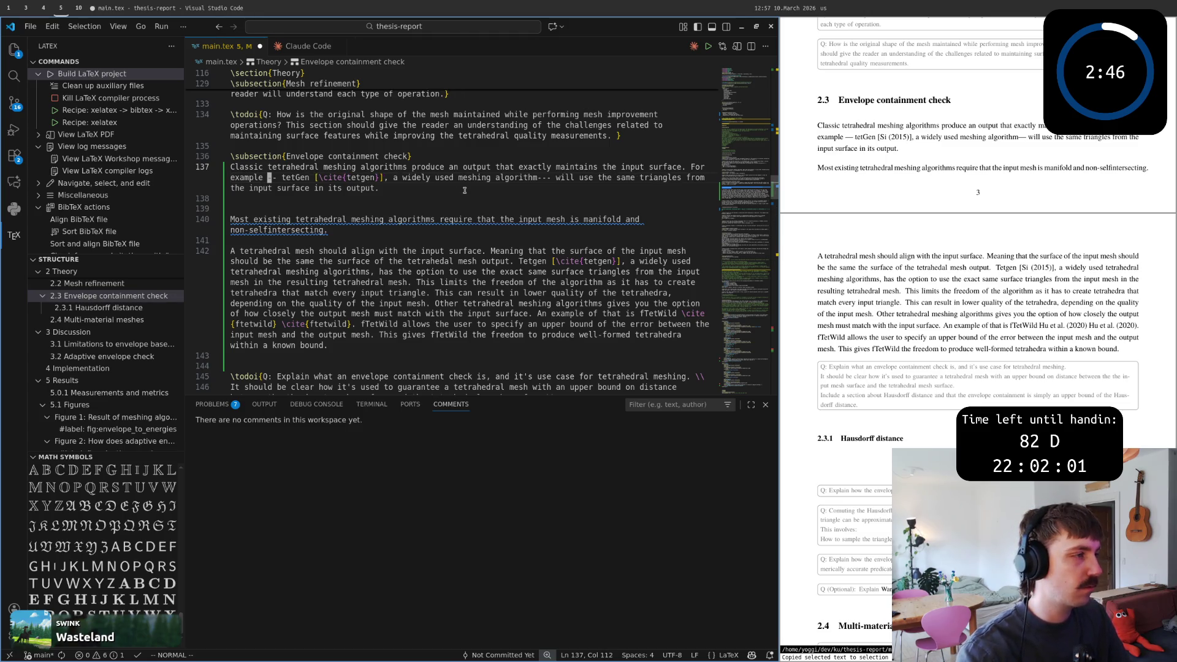
key(x)
key(w)
key(w)
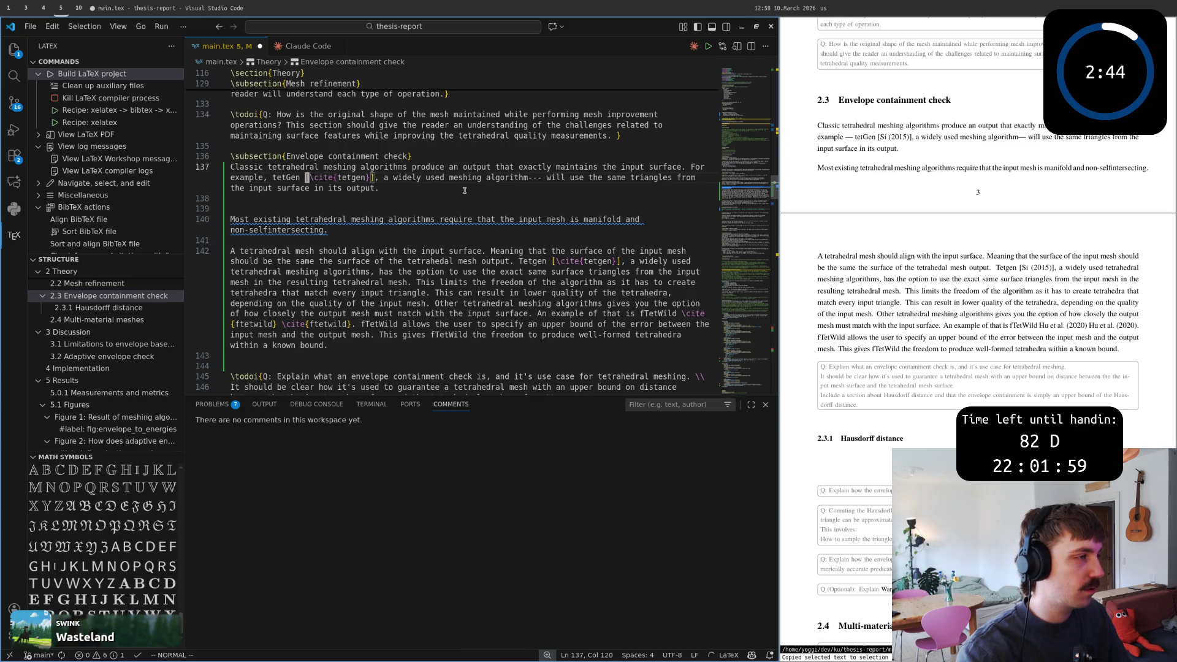
text(fs ---)
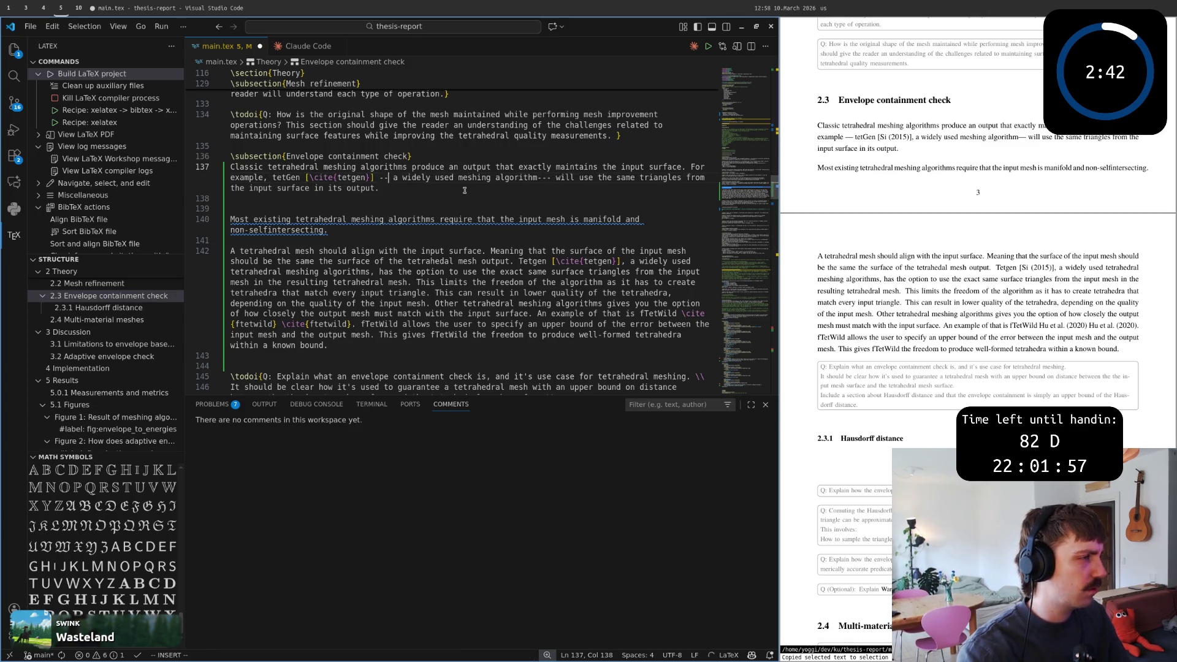
Set spaced '---' em dashes around 'a widely used meshing algorithm', save with :w, and select the line.
key(Escape)
key(w)
key(w)
key(w)
key(w)
key(w)
key(i)
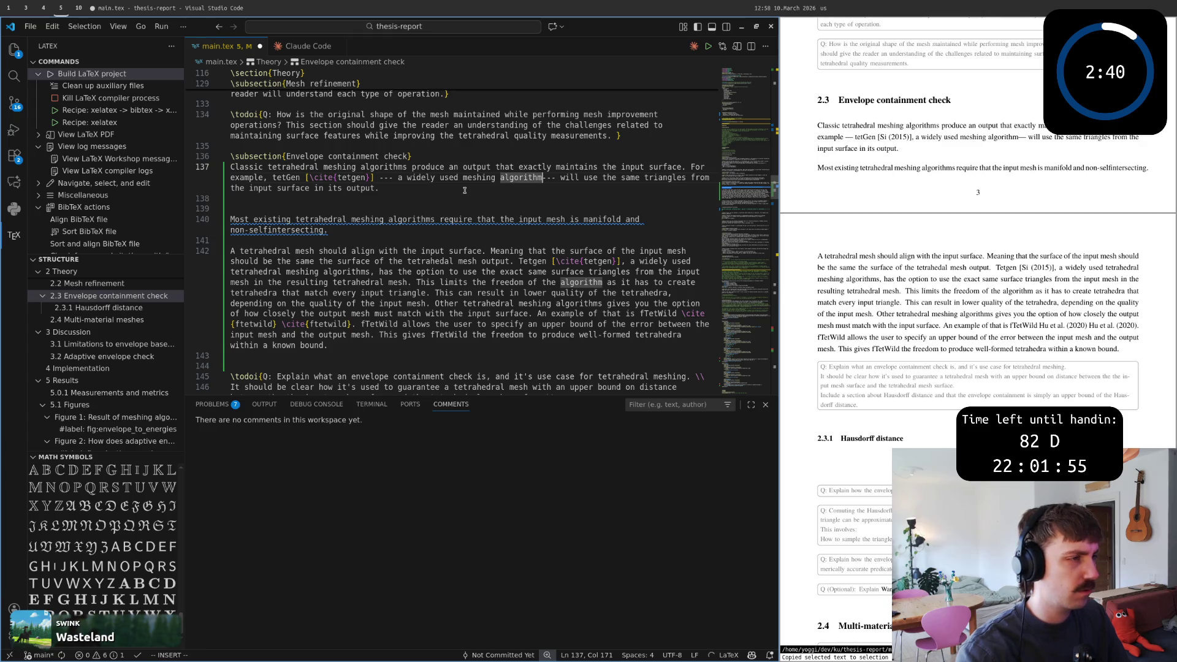
key(Escape)
text(:w)
key(Return)
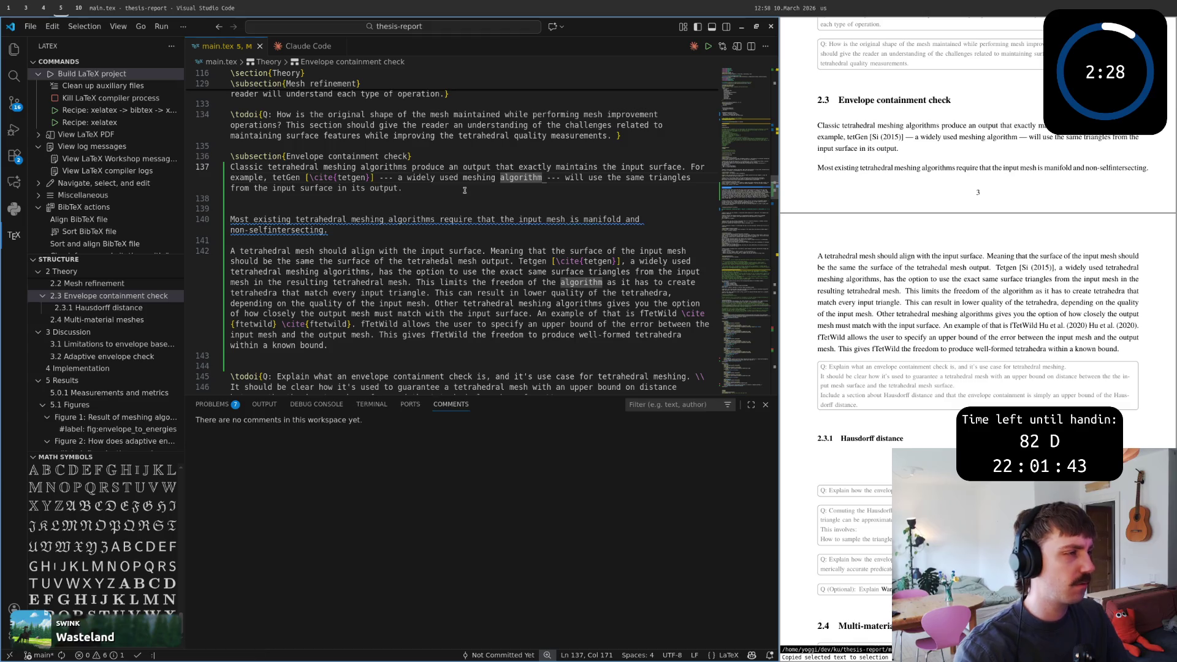
key(k)
key(j)
key(shift+v)
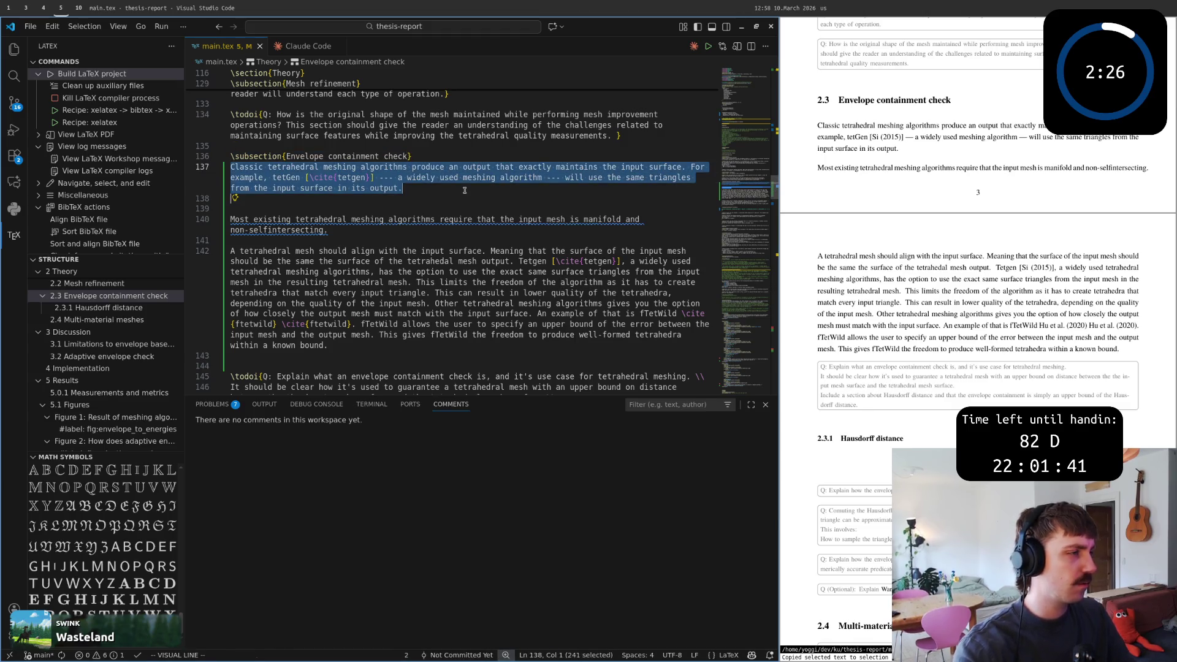
Start a fresh Copilot Rewrite > Review of the paragraph and clear the selection.
click(235, 199)
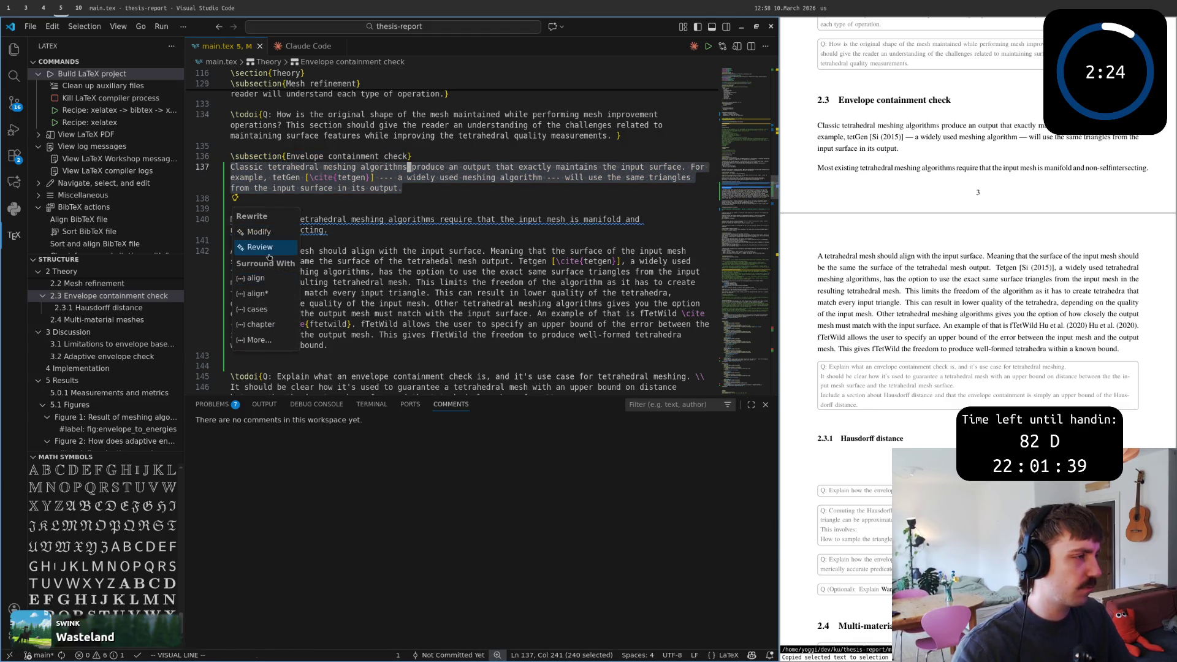
click(269, 253)
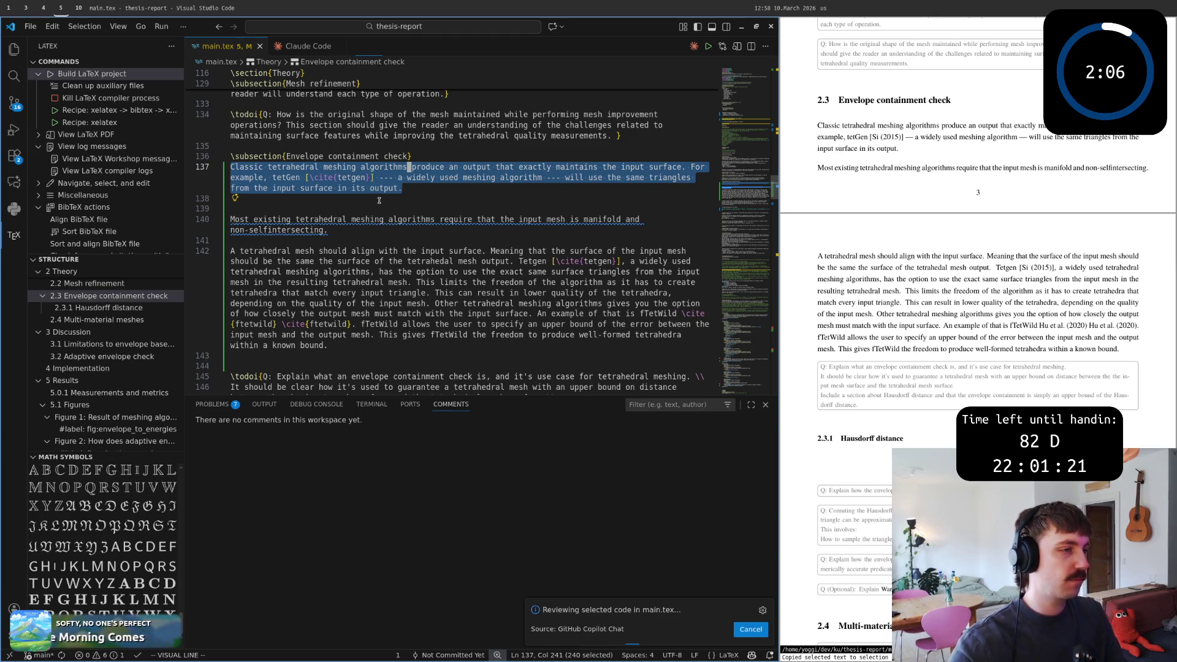
key(Escape)
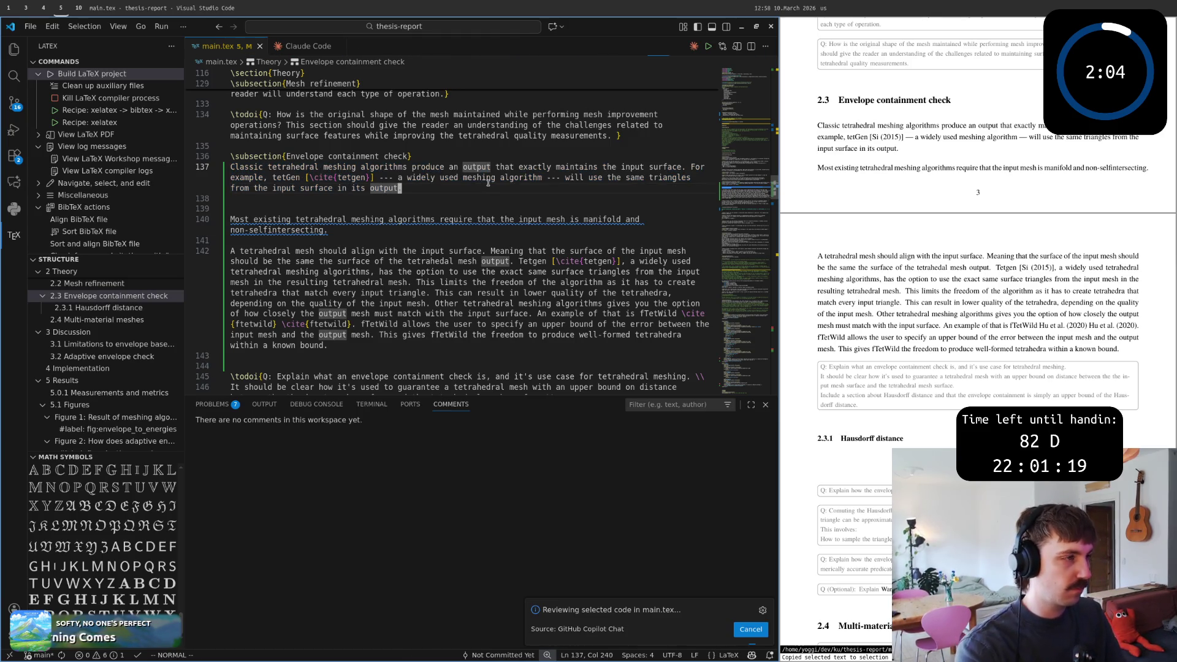
text(A This sass)
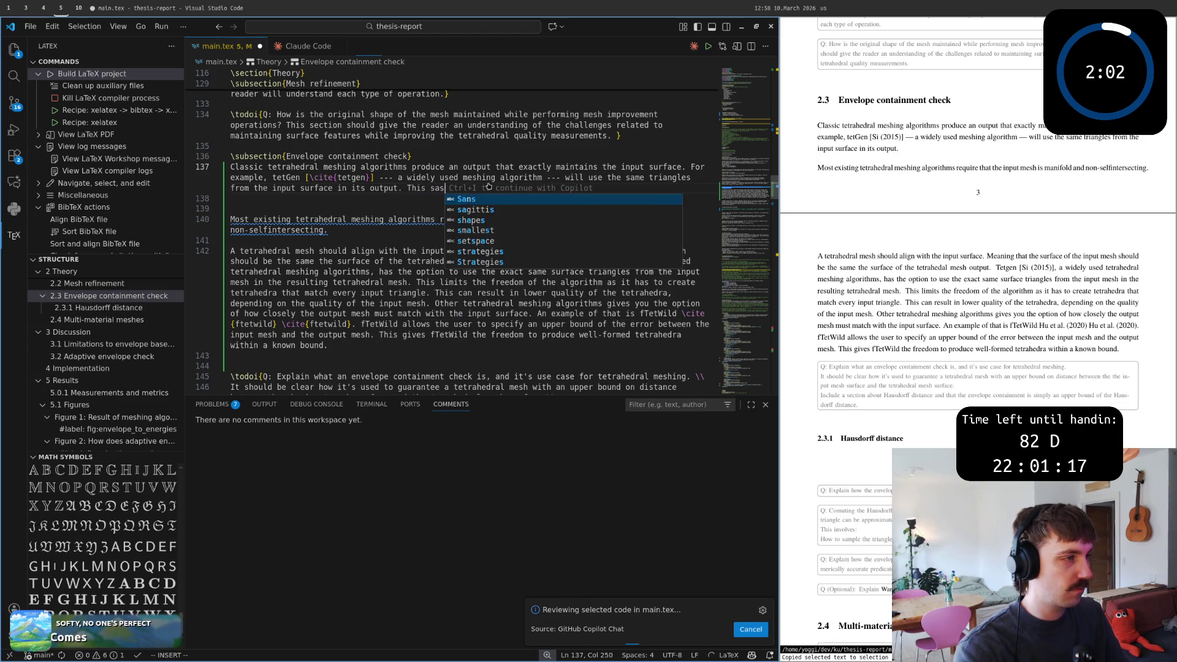
text(umes that the i)
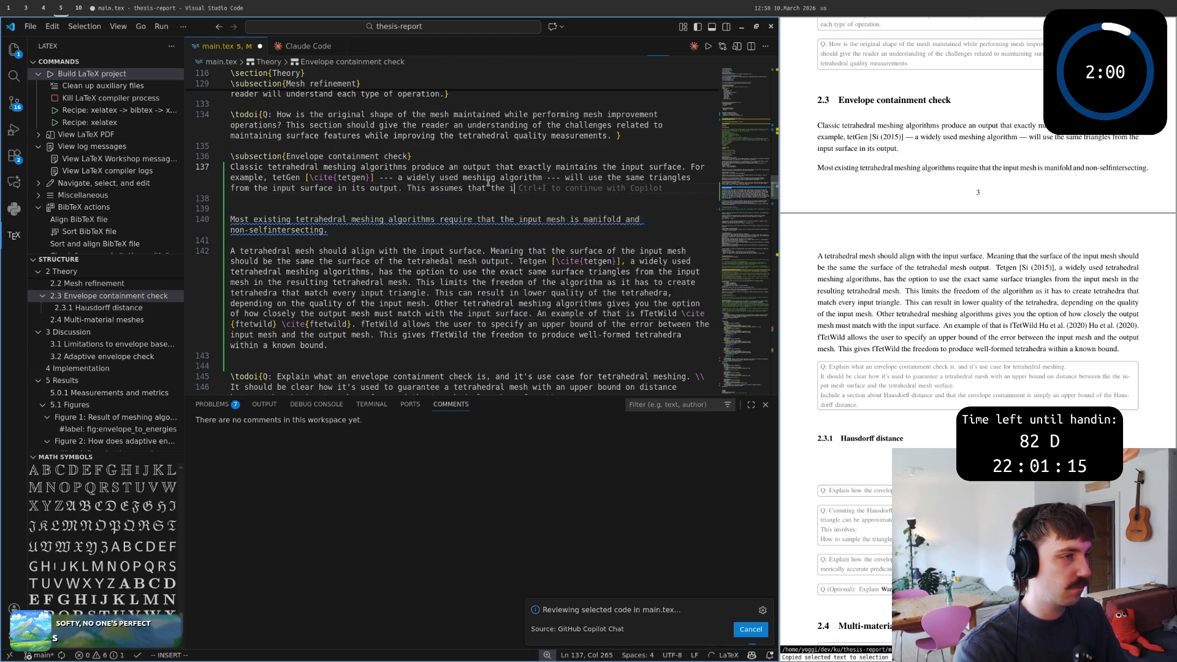
text(nput mesh is )
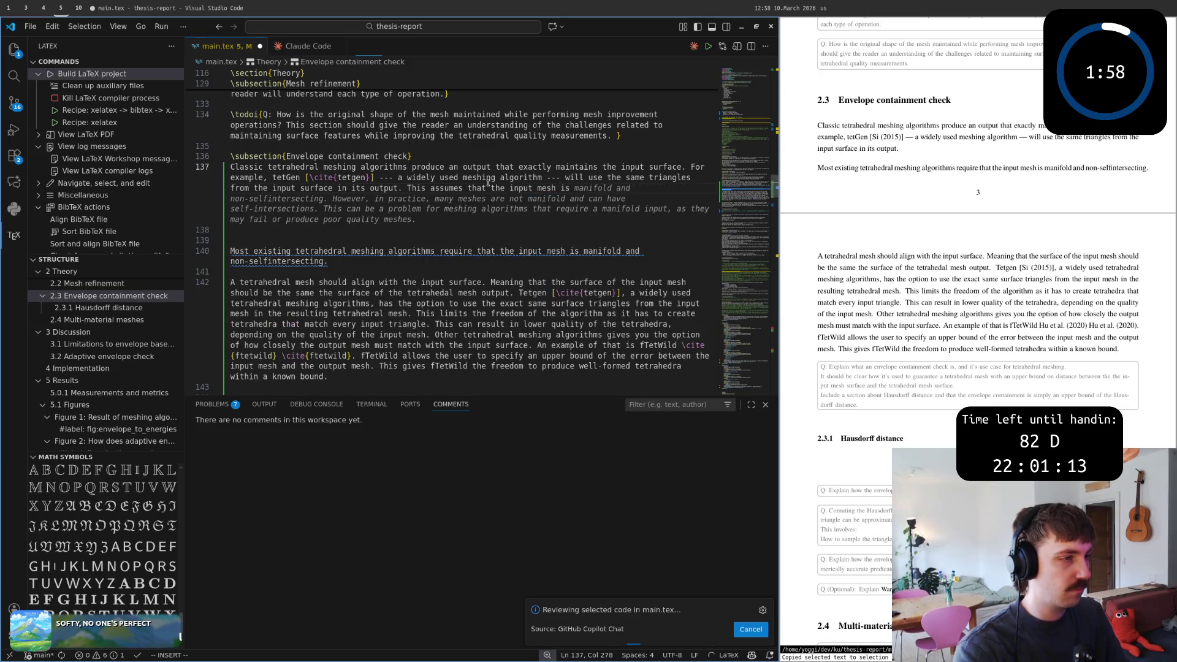
text(mani)
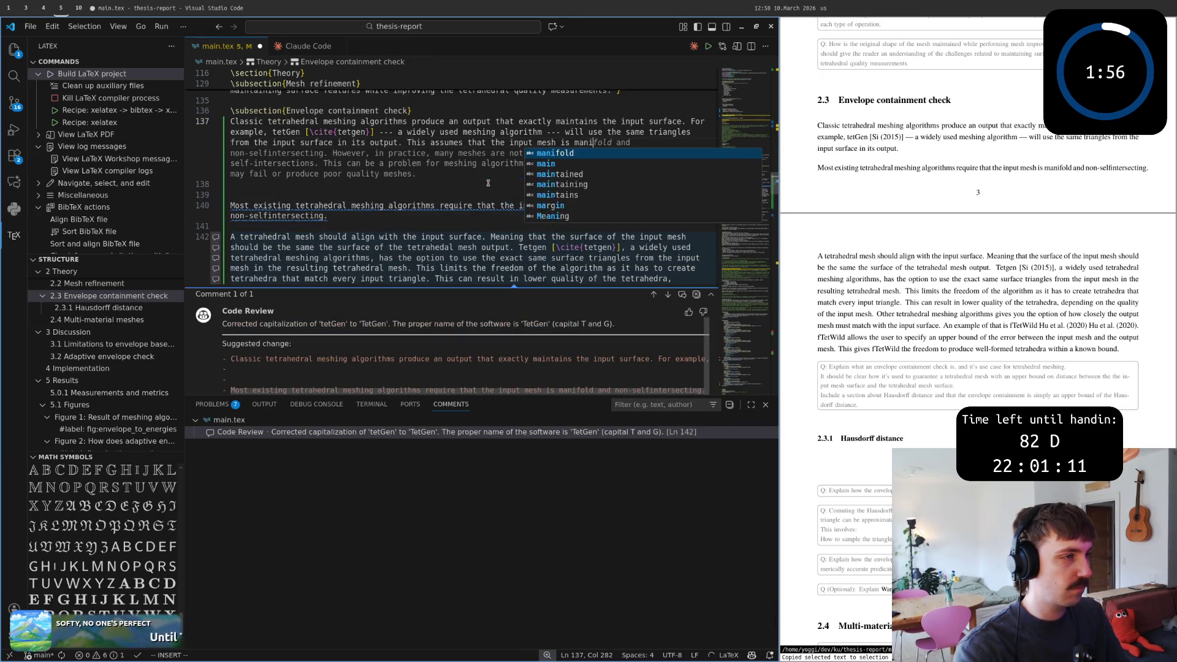
text(foo)
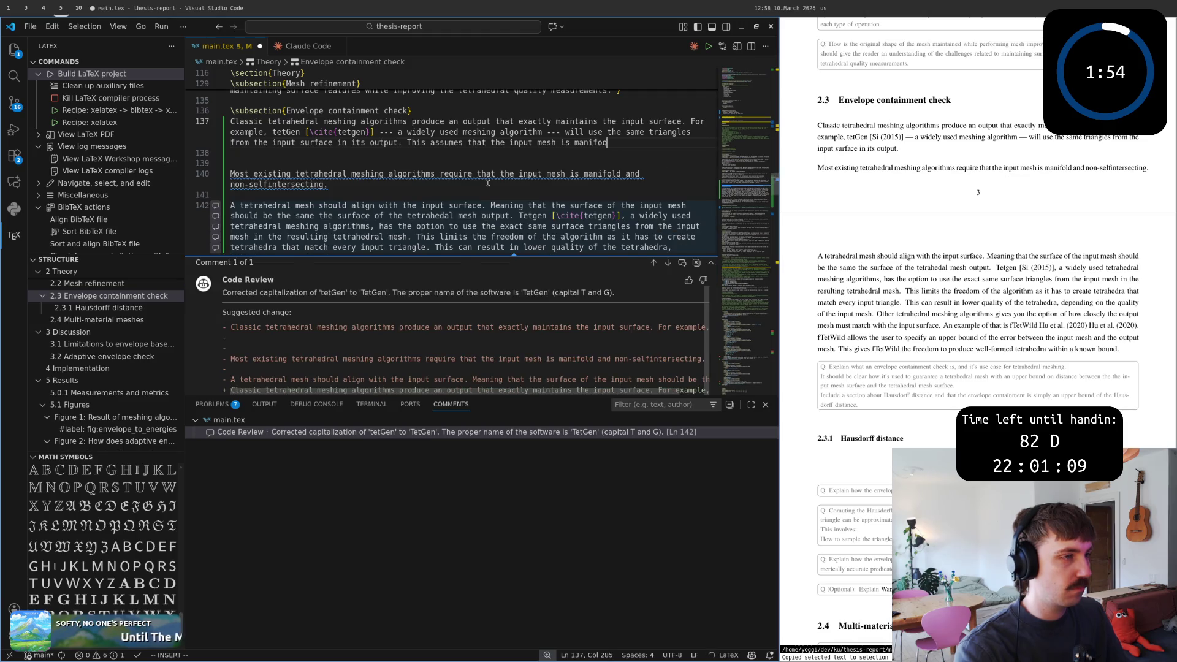
End the paragraph with 'many meshes are not manifold and can have self-intersections', add blank lines below, and save.
key(BackSpace)
text(ld and non-)
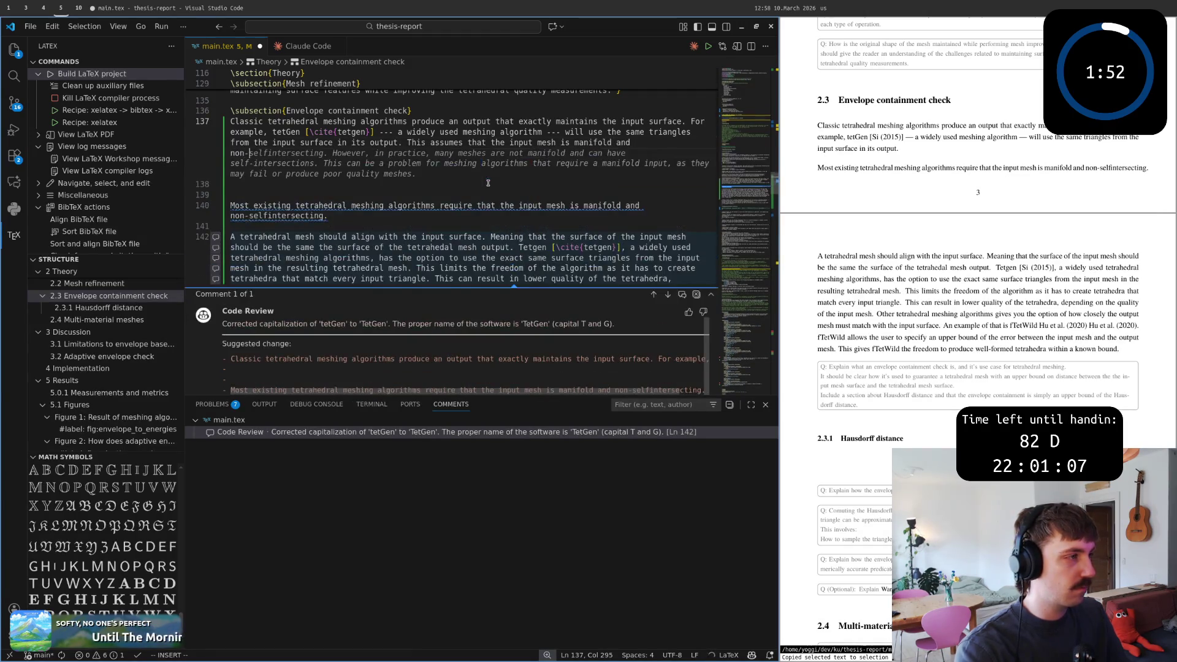
text(selfintersecting)
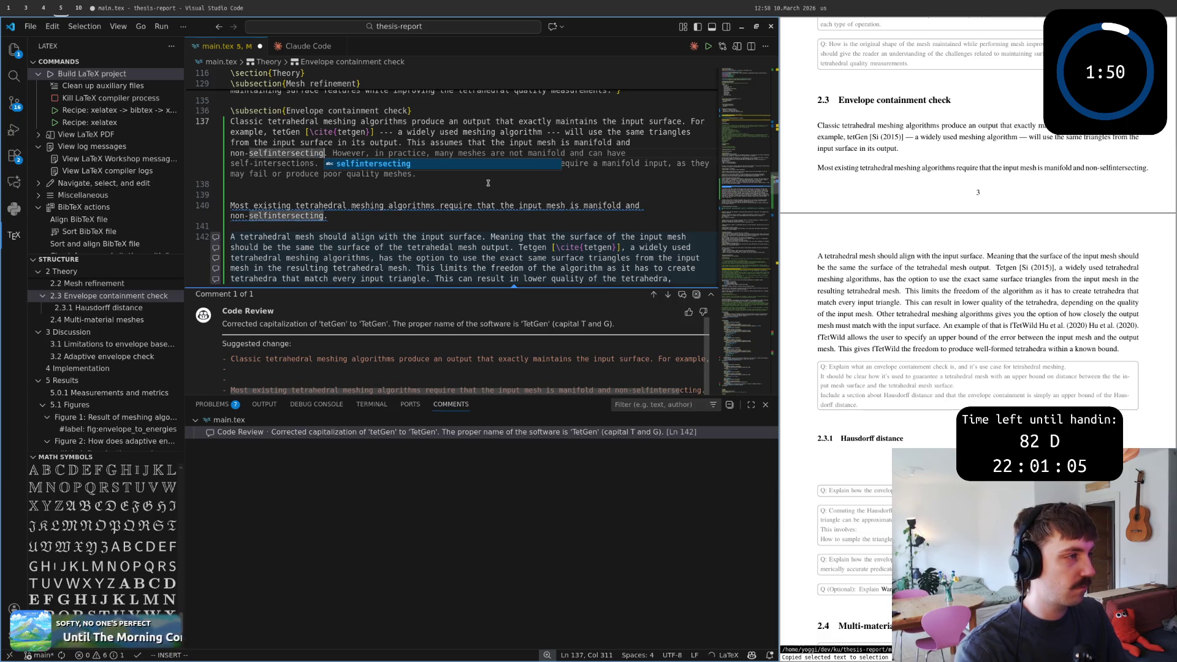
text(.)
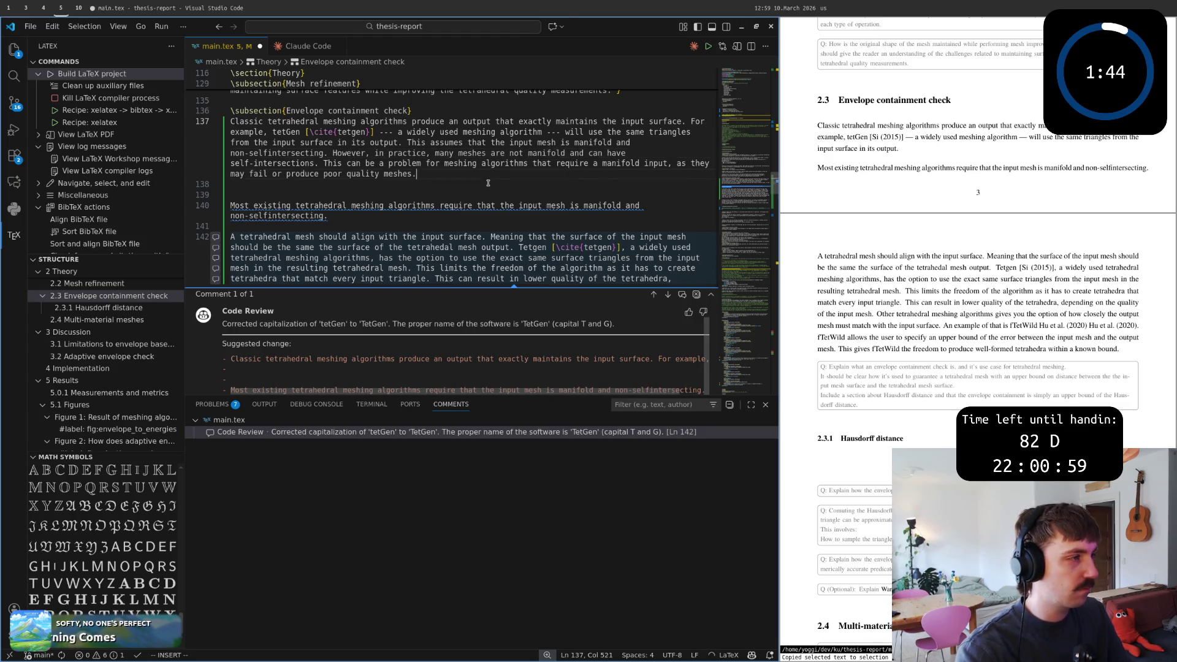
key(Tab)
key(Escape)
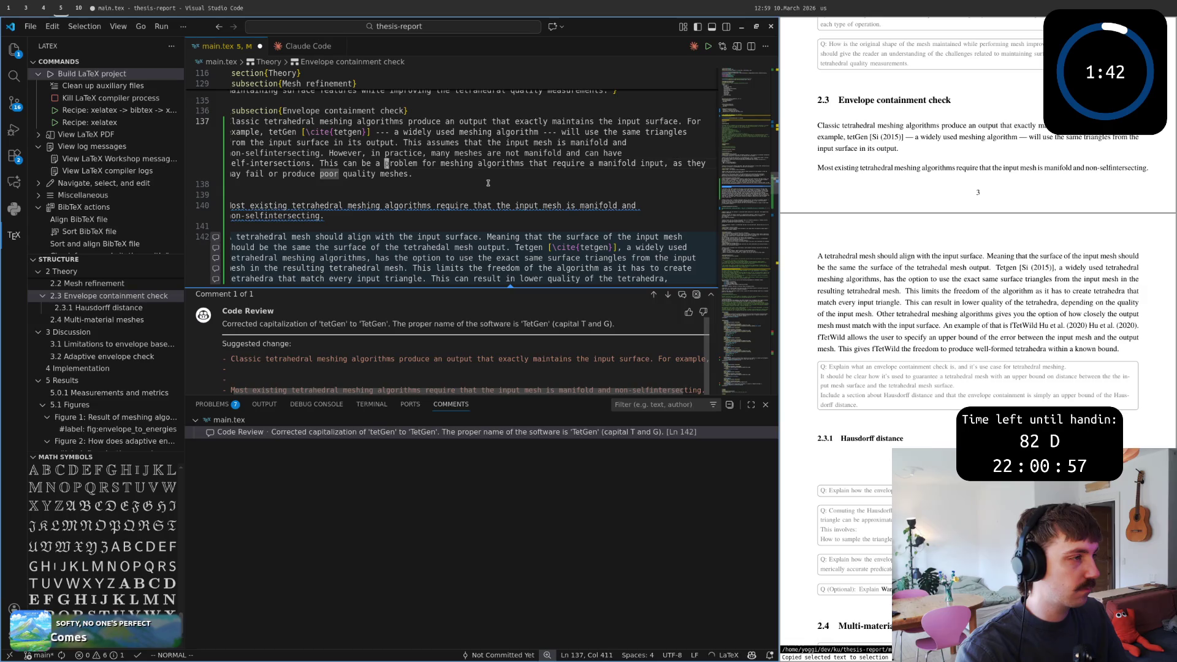
key(d)
key(a)
key(s)
key(o)
key(Return)
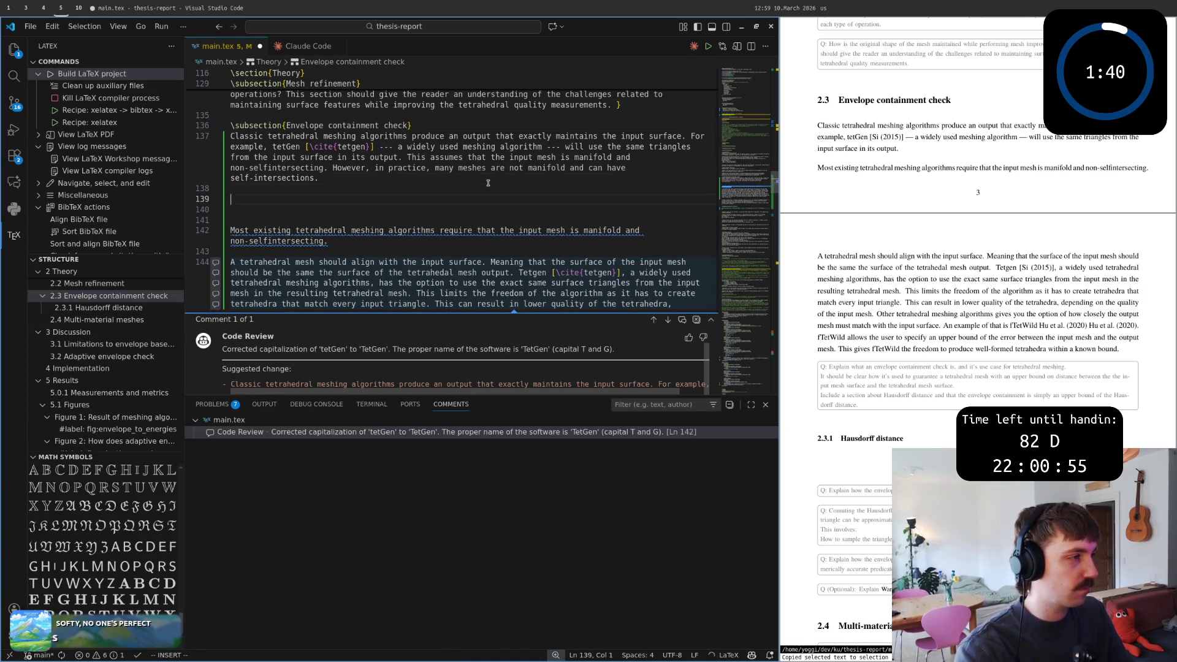
text(:w)
key(Return)
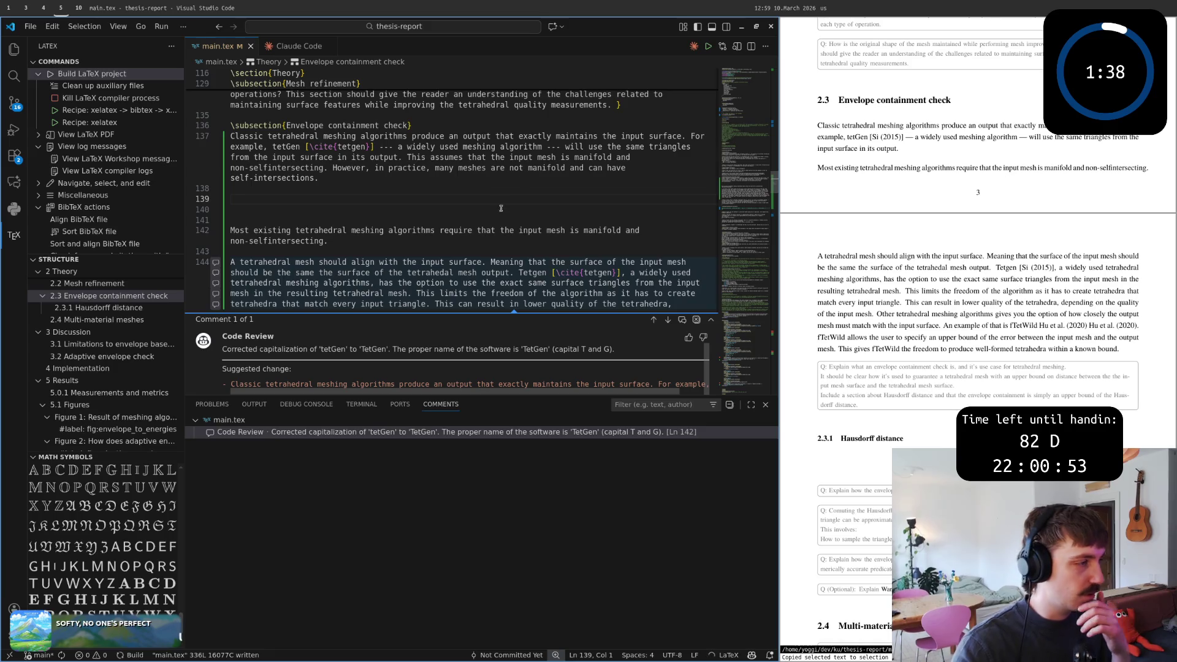
scroll(424, 352, down, 1)
scroll(424, 352, down, 1)
scroll(414, 341, down, 2)
scroll(396, 318, down, 2)
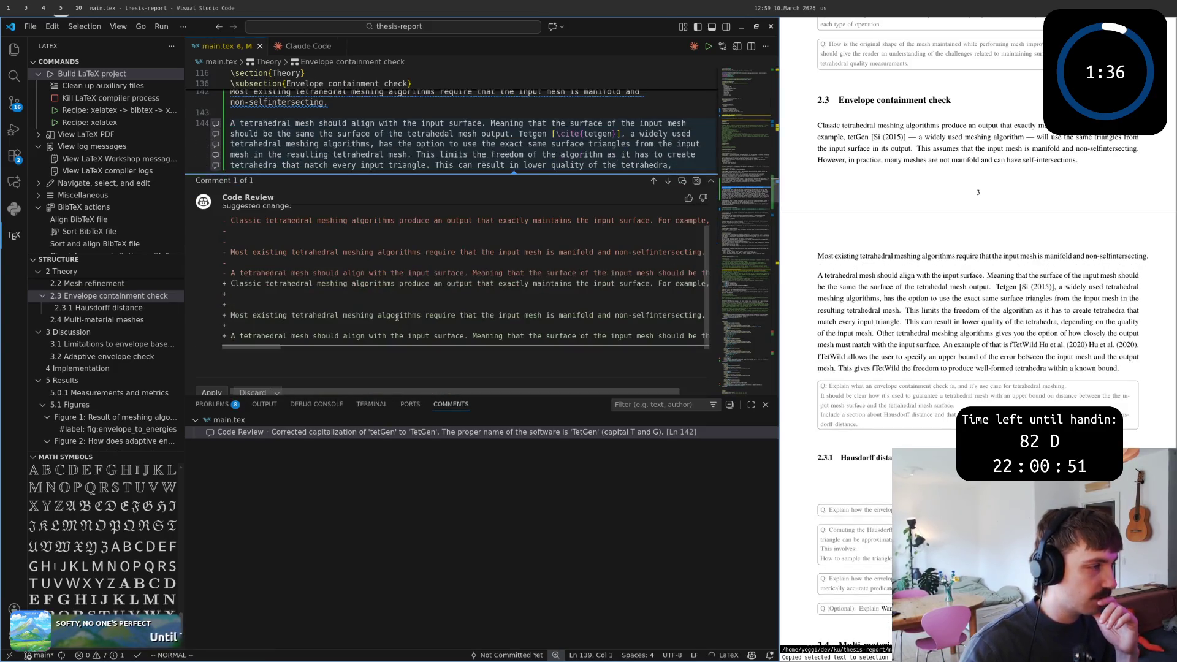
scroll(329, 351, right, 2)
scroll(313, 347, right, 2)
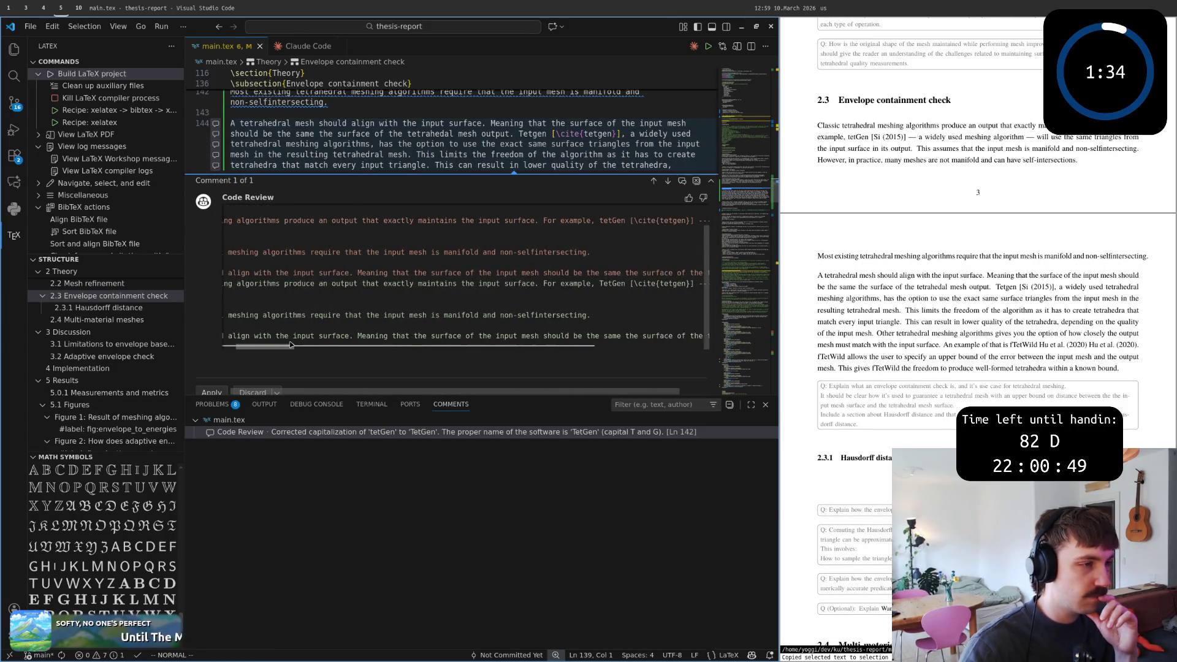
scroll(298, 343, right, 2)
drag(298, 343, 337, 341)
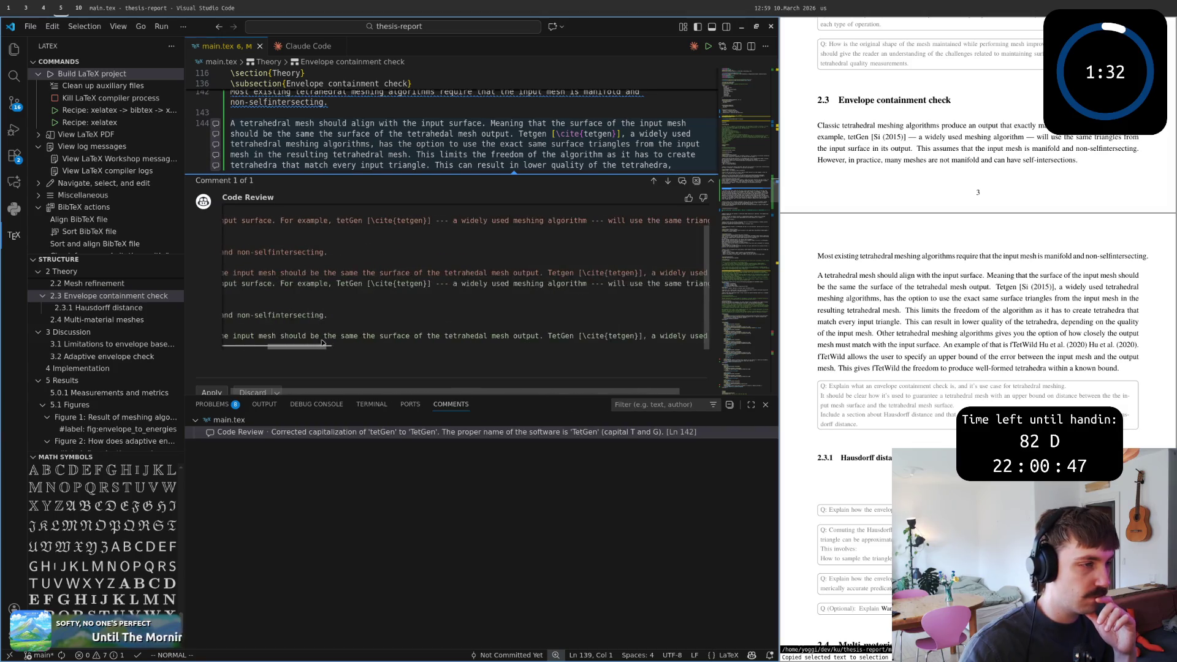
scroll(337, 341, left, 5)
scroll(260, 265, down, 2)
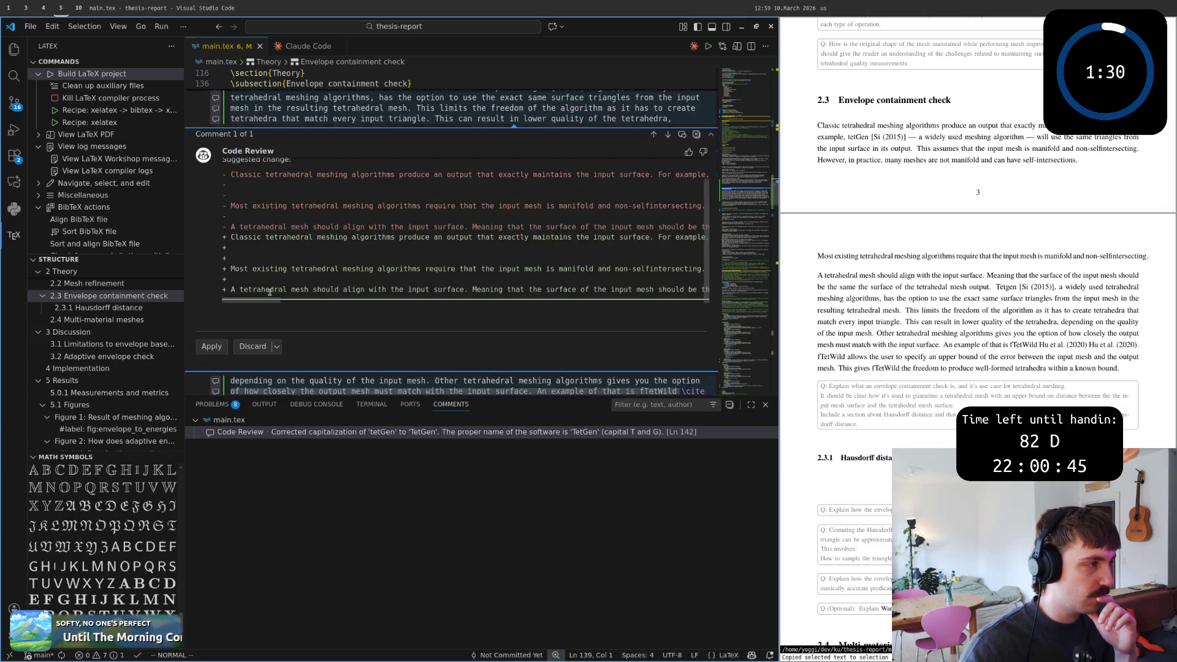
scroll(260, 265, up, 1)
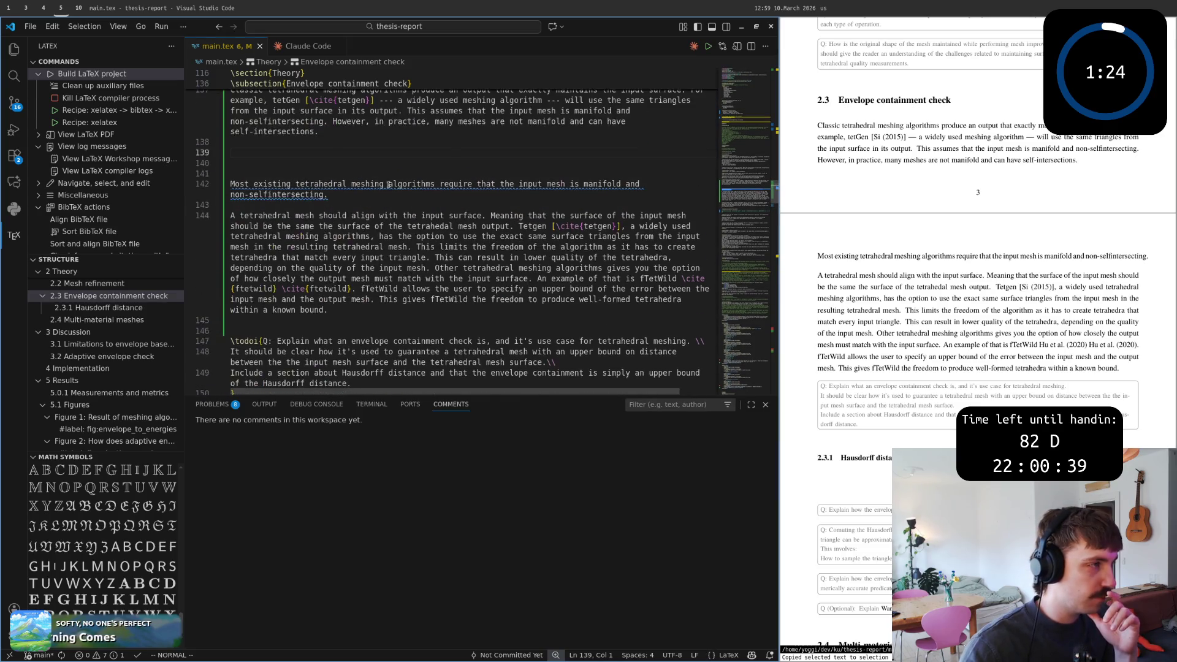
scroll(388, 184, up, 2)
scroll(386, 210, up, 2)
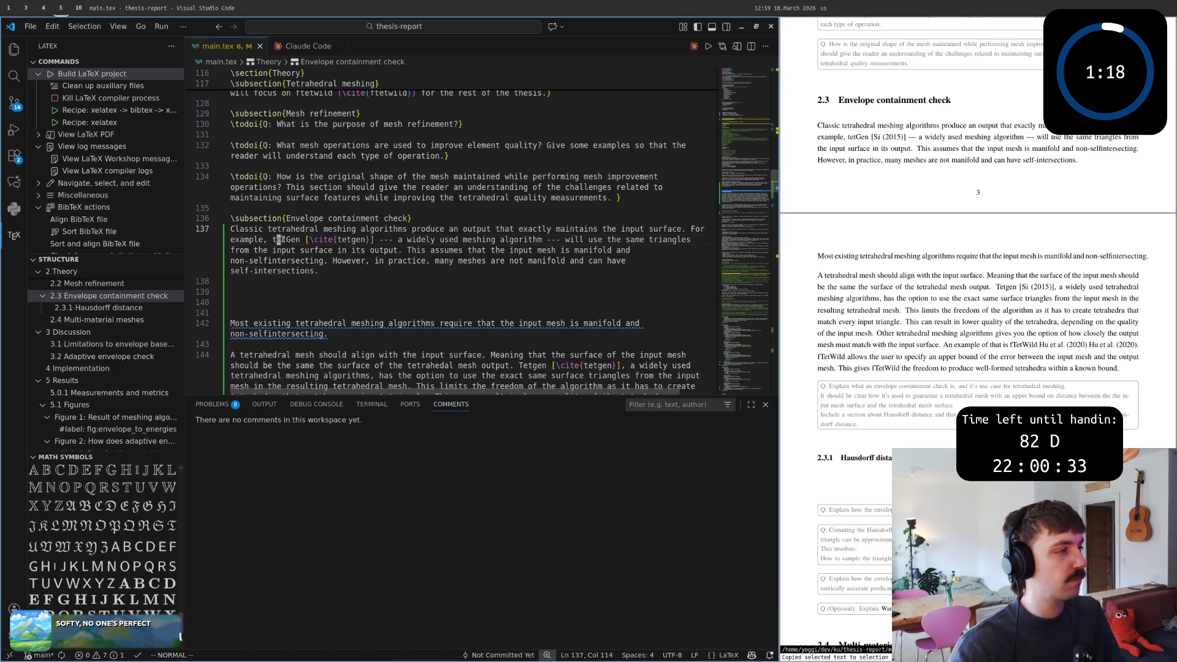
text(sT)
Capitalise tetGen to TetGen and save the file.
key(Escape)
text(:w)
key(Return)
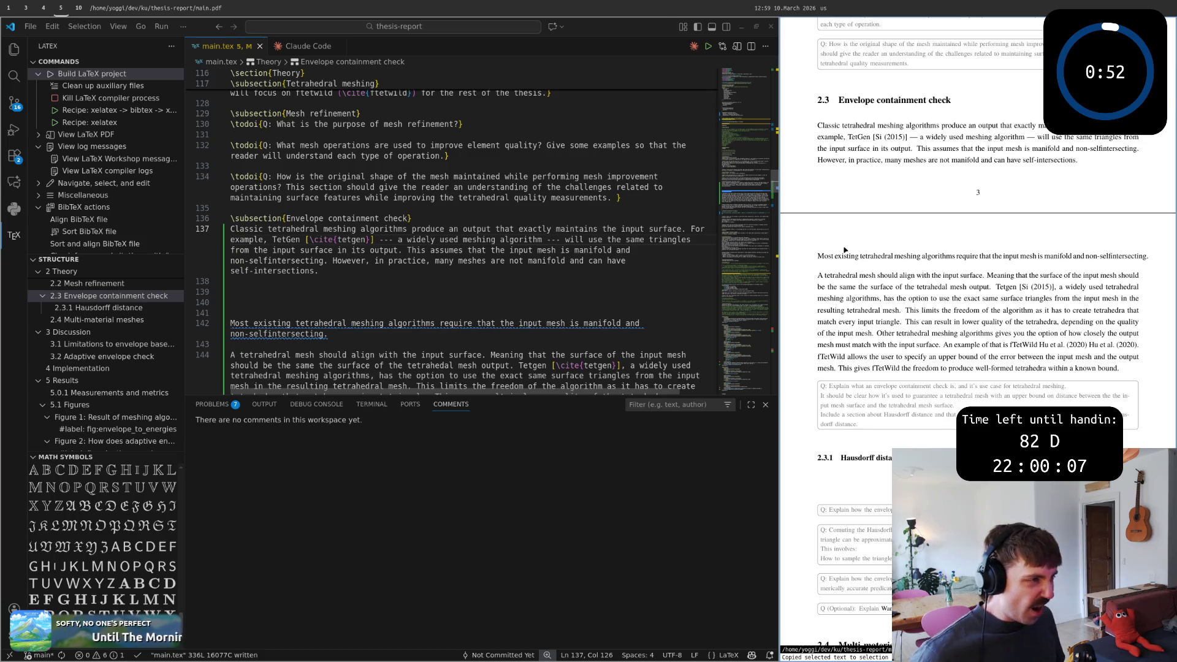
Delete the trailing 'However, in practice…' sentence so the paragraph ends at 'non-selfintersecting', then move below it.
click(652, 299)
click(658, 278)
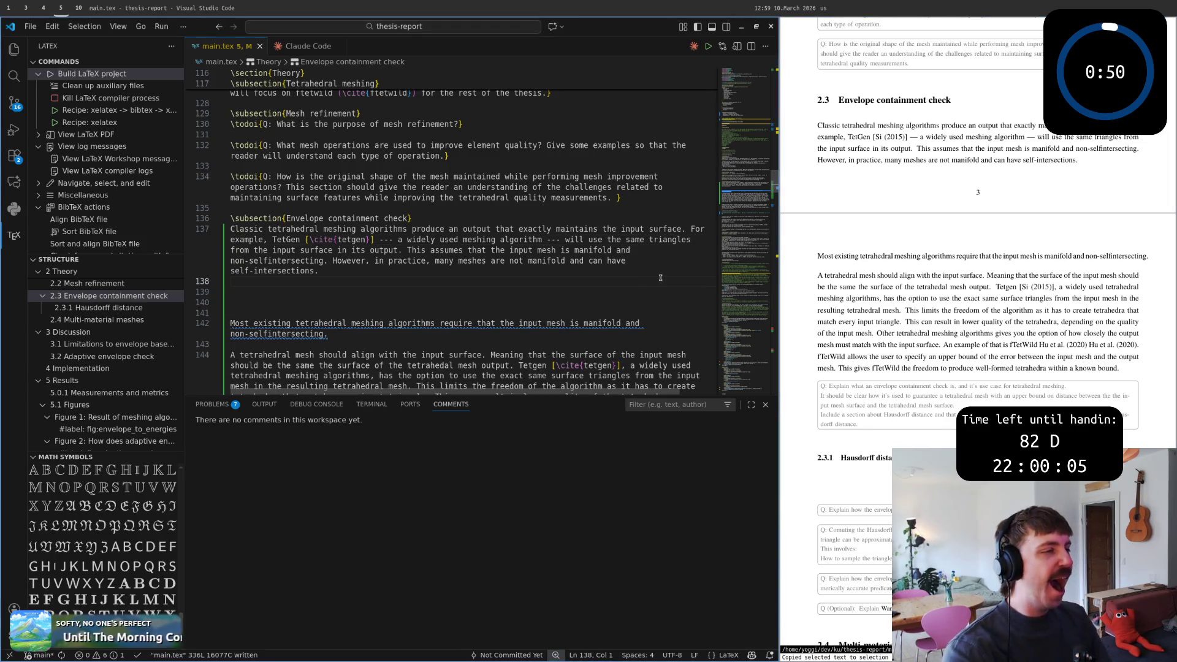
key(Up)
key(Up)
key(Up)
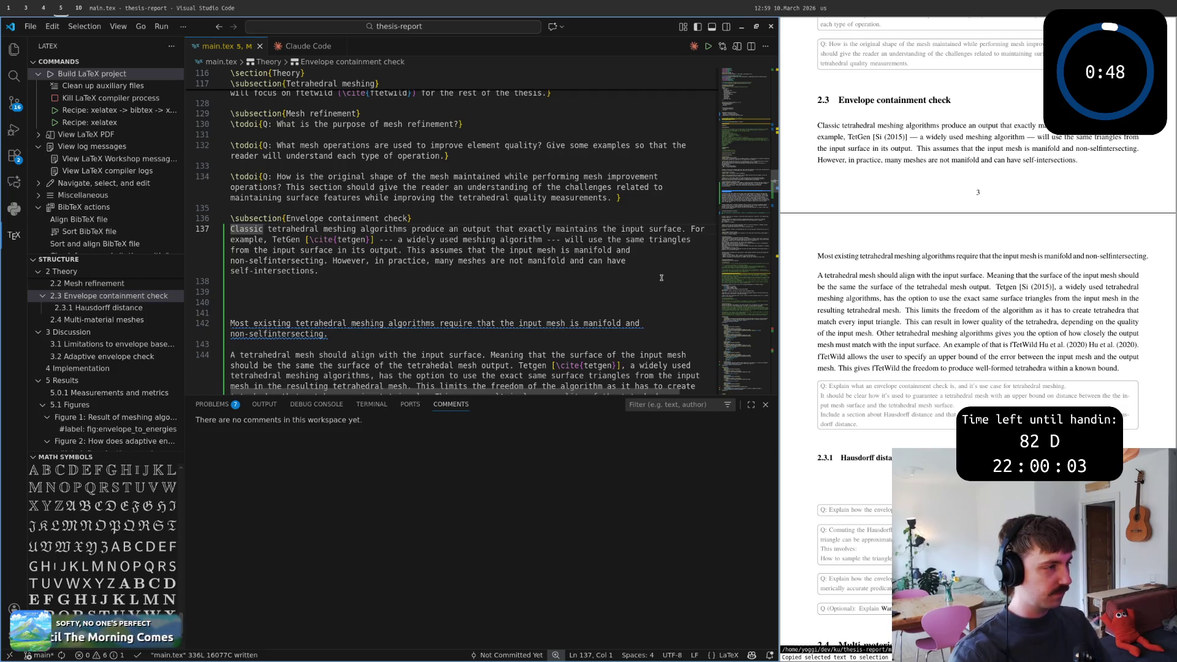
key(y)
key(y)
key($)
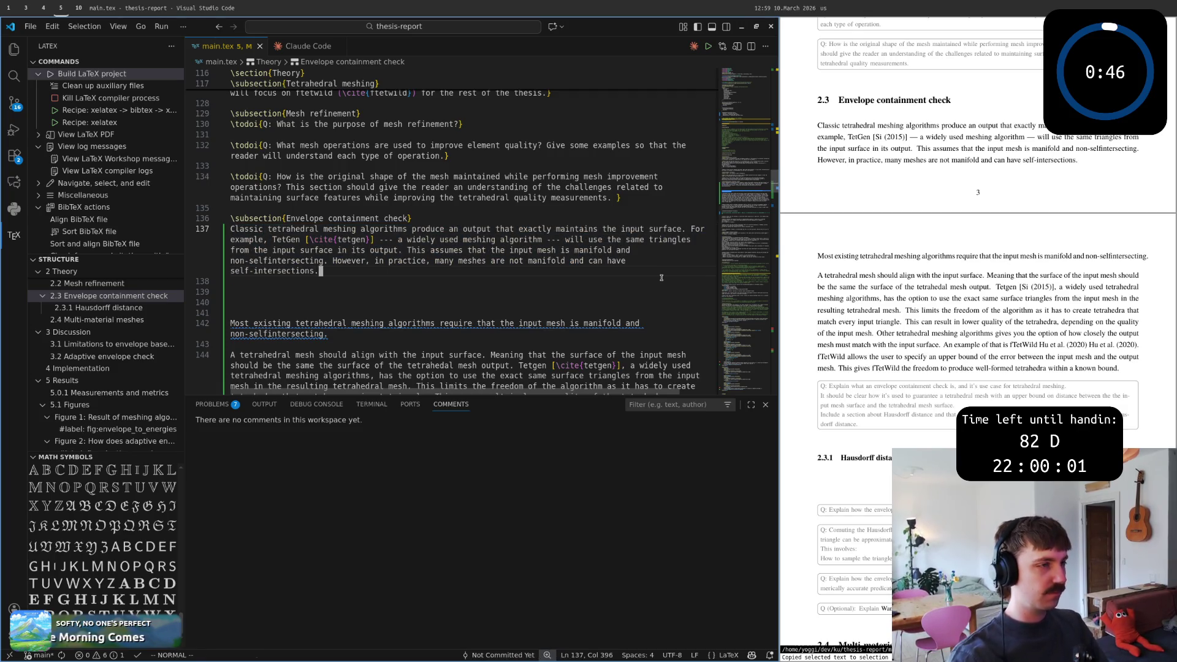
key(0)
key(w)
key(w)
key(w)
key(w)
key(w)
key(w)
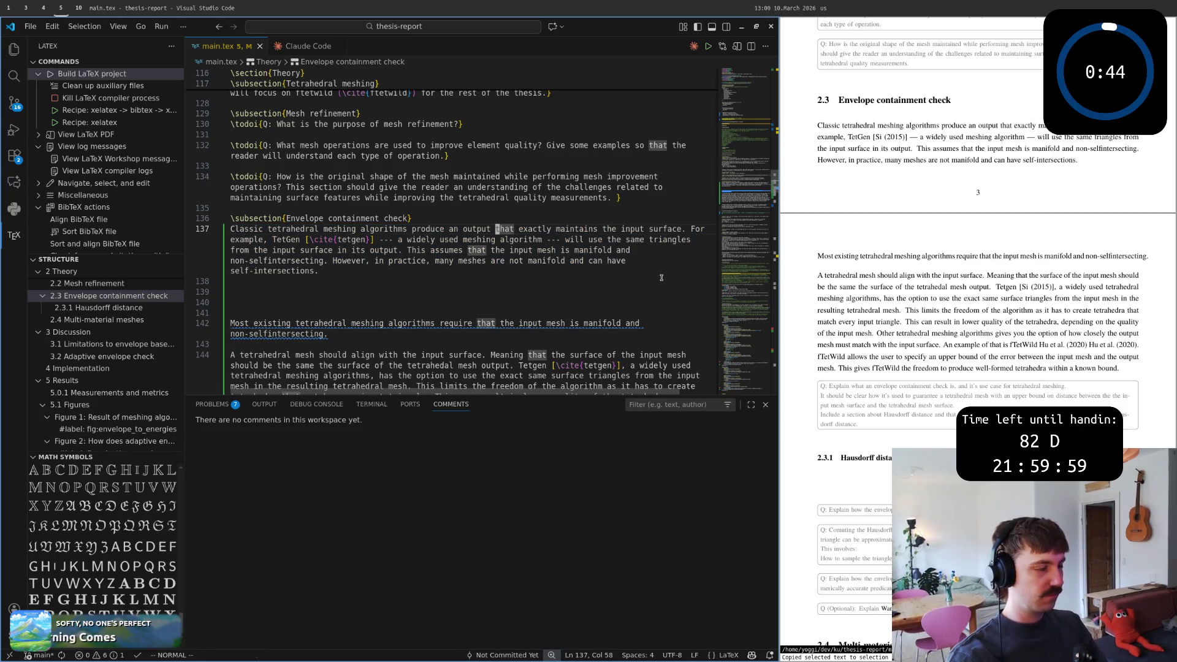
key(w)
key(w)
key(w)
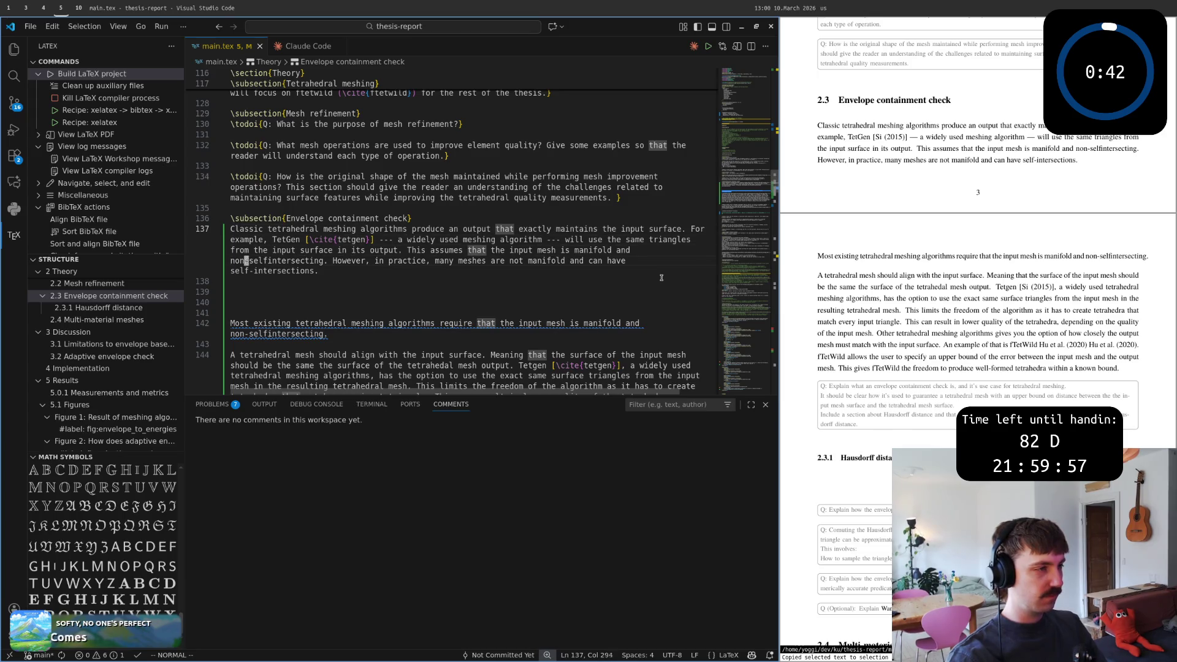
key(w)
key(w)
key(w)
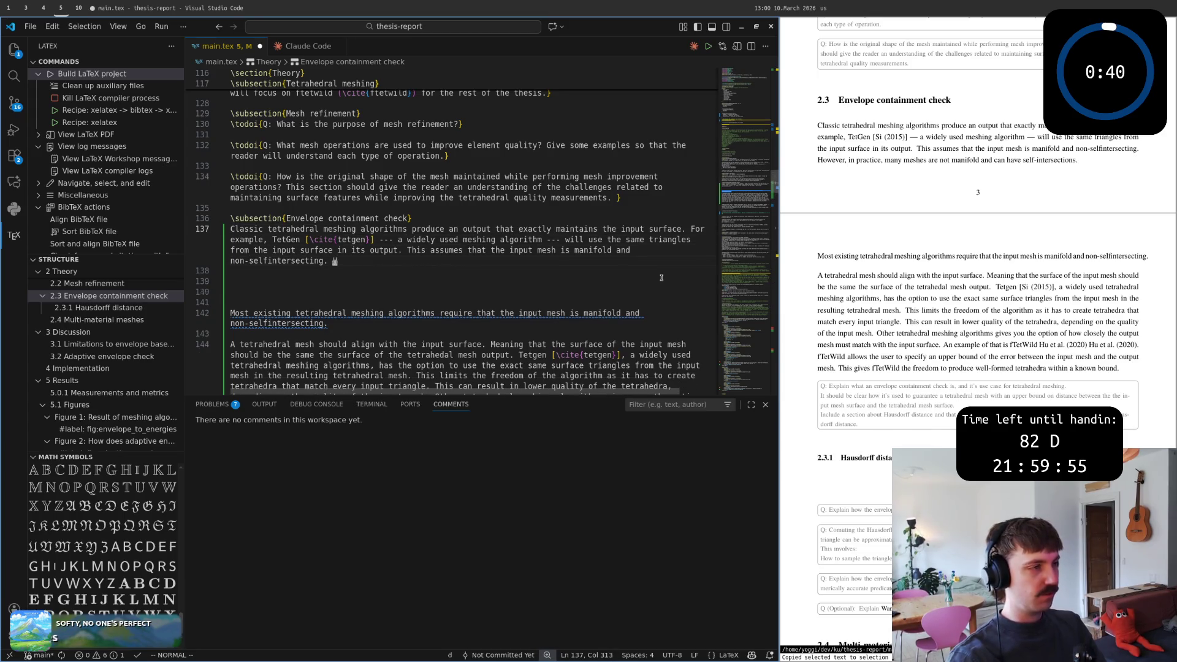
key(D)
key(j)
key(j)
key(j)
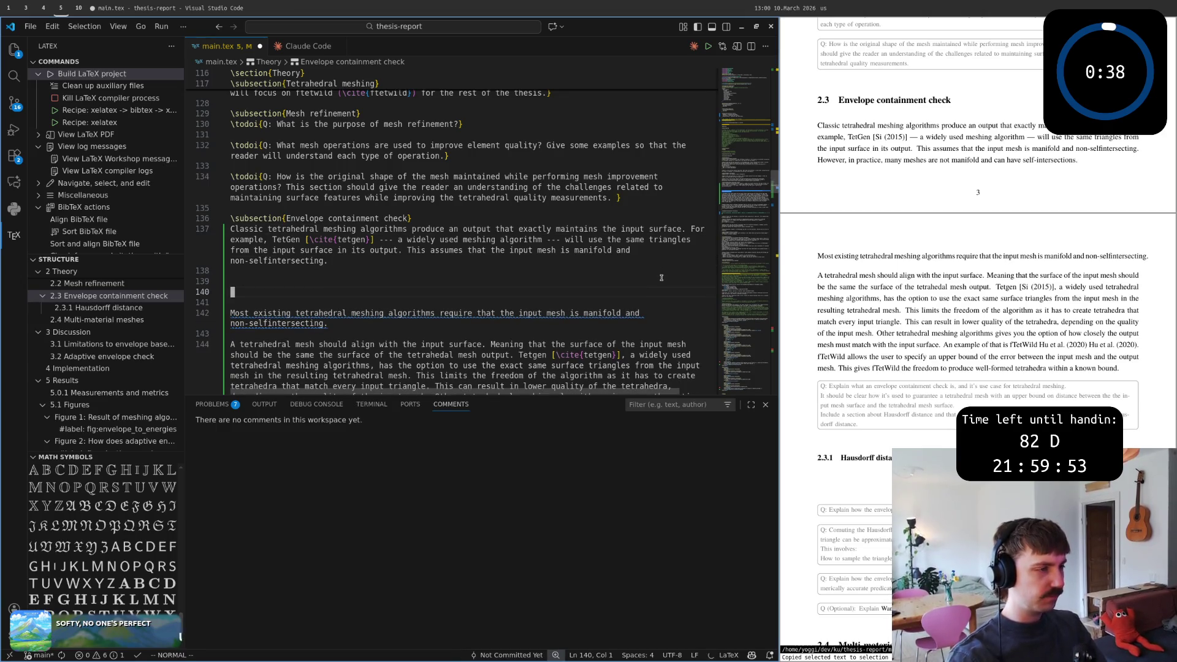
key(j)
key(j)
key(j)
key(j)
key(j)
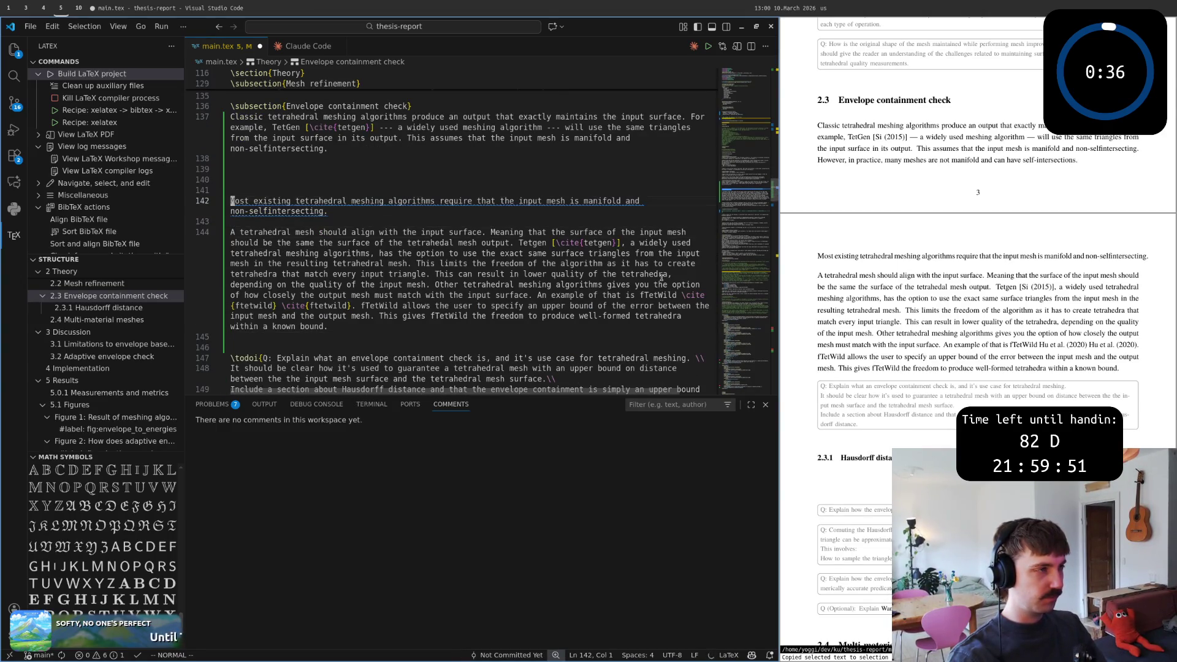
key(z)
key(z)
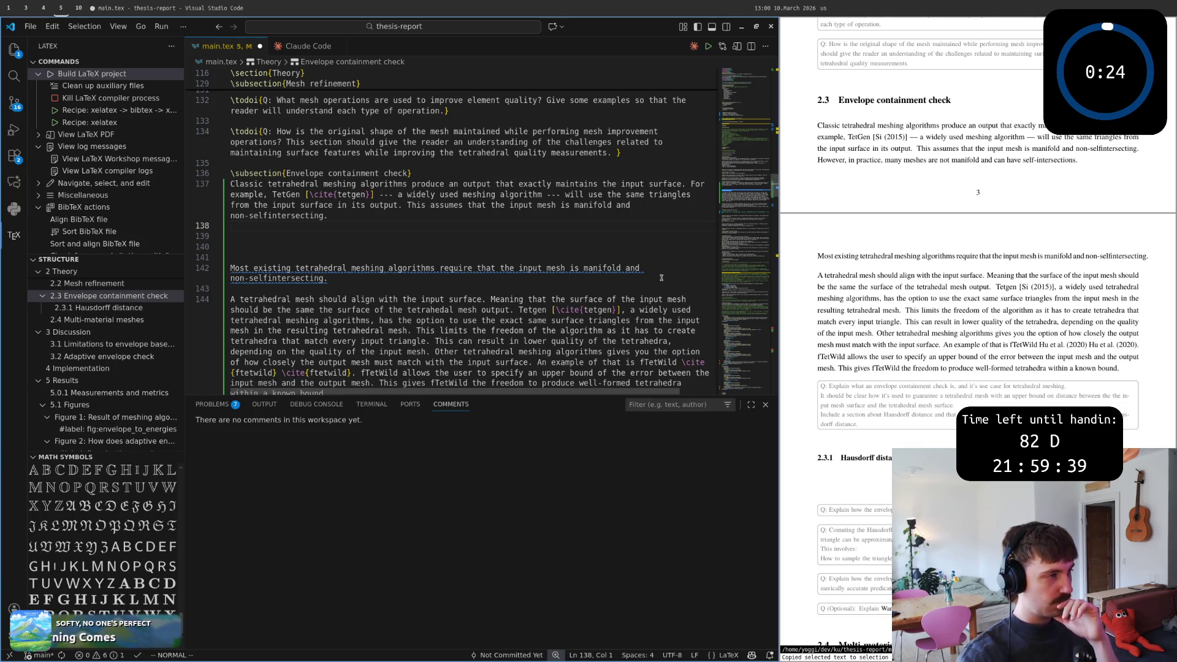
text(oThis)
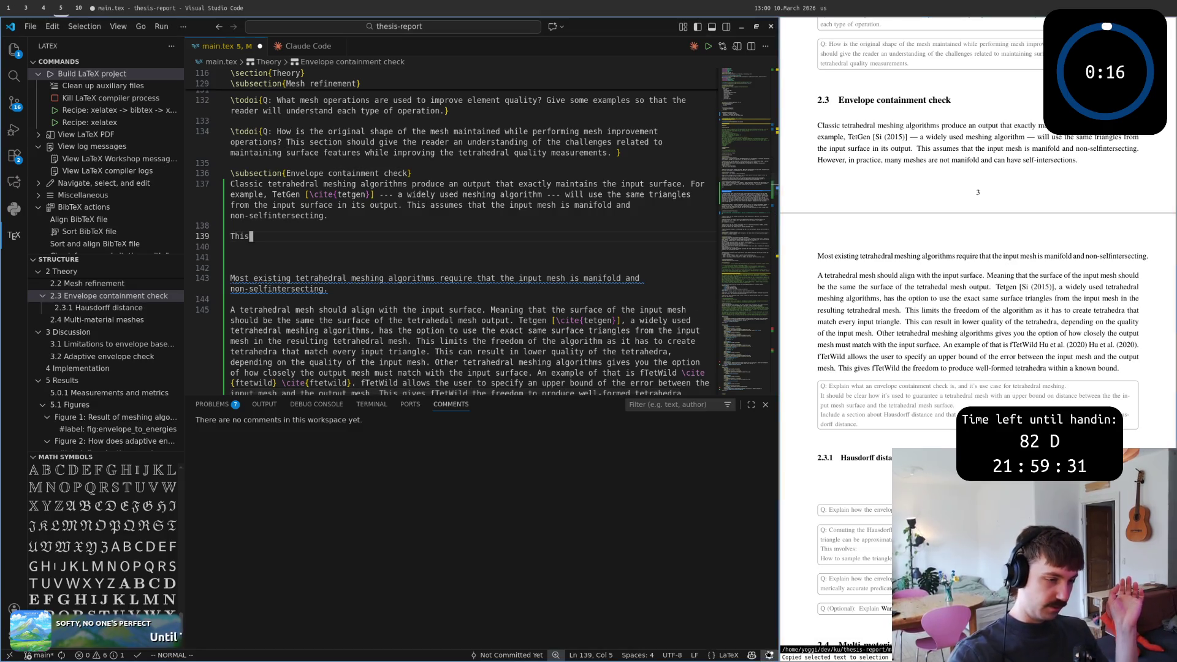
mouse_move(752, 655)
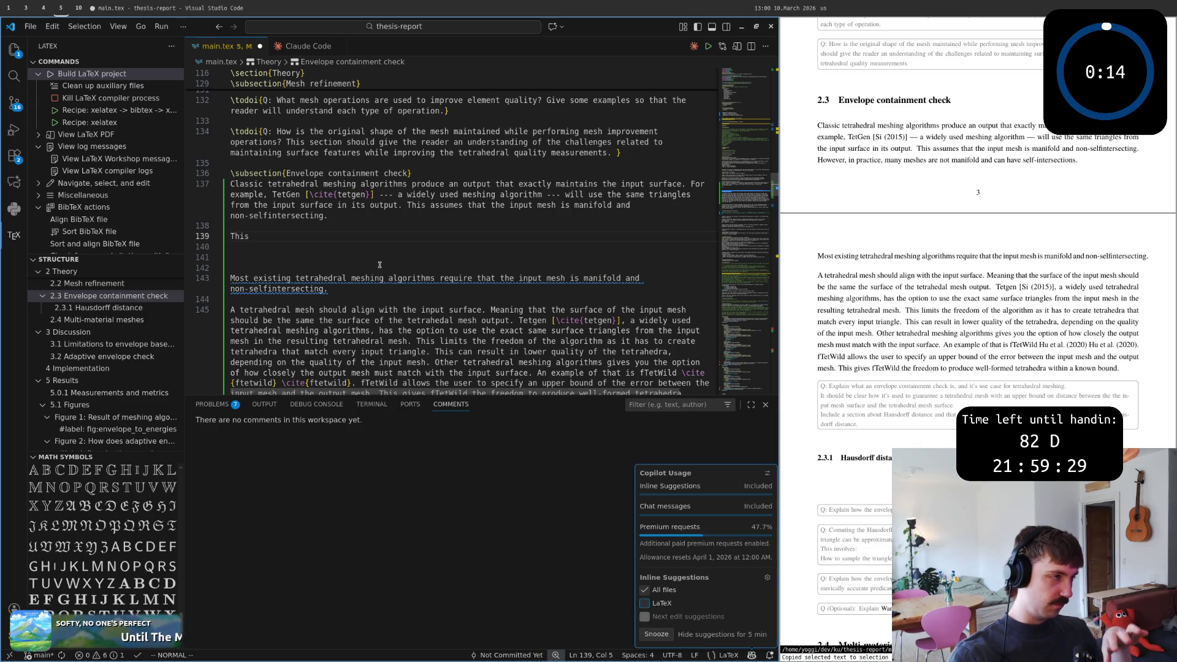
Clean the new line to read 'This' (reverting a 'Thus, the' attempt) and save to trigger the LaTeX build.
click(386, 247)
text(kA)
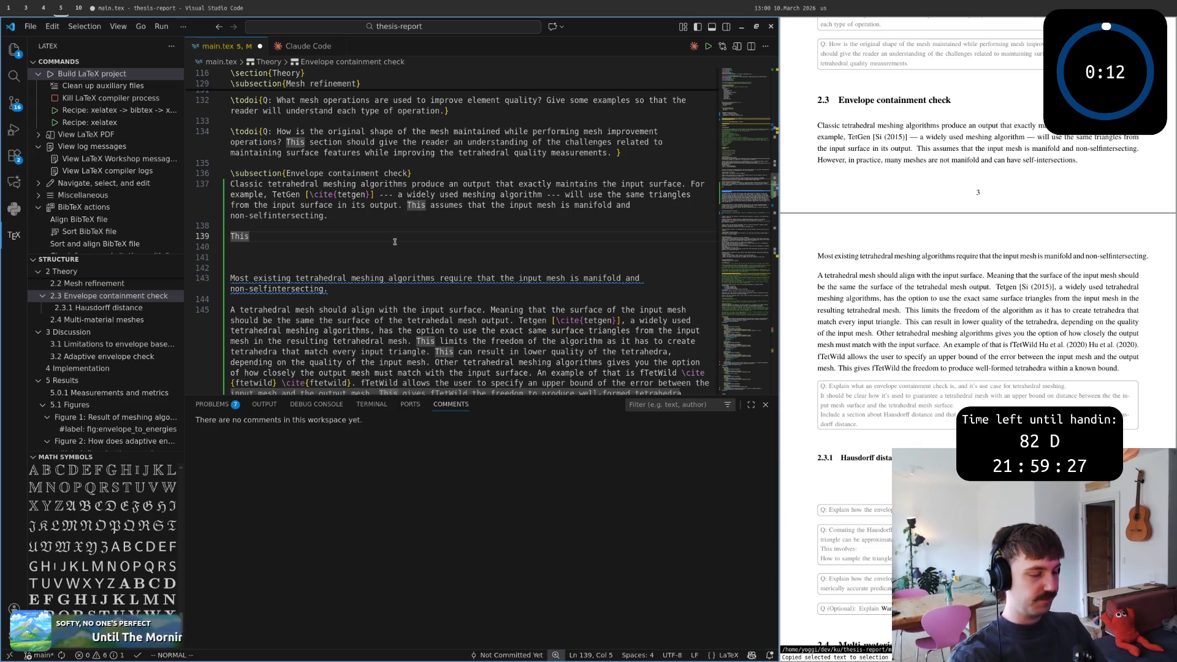
text(kj)
key(BackSpace)
key(BackSpace)
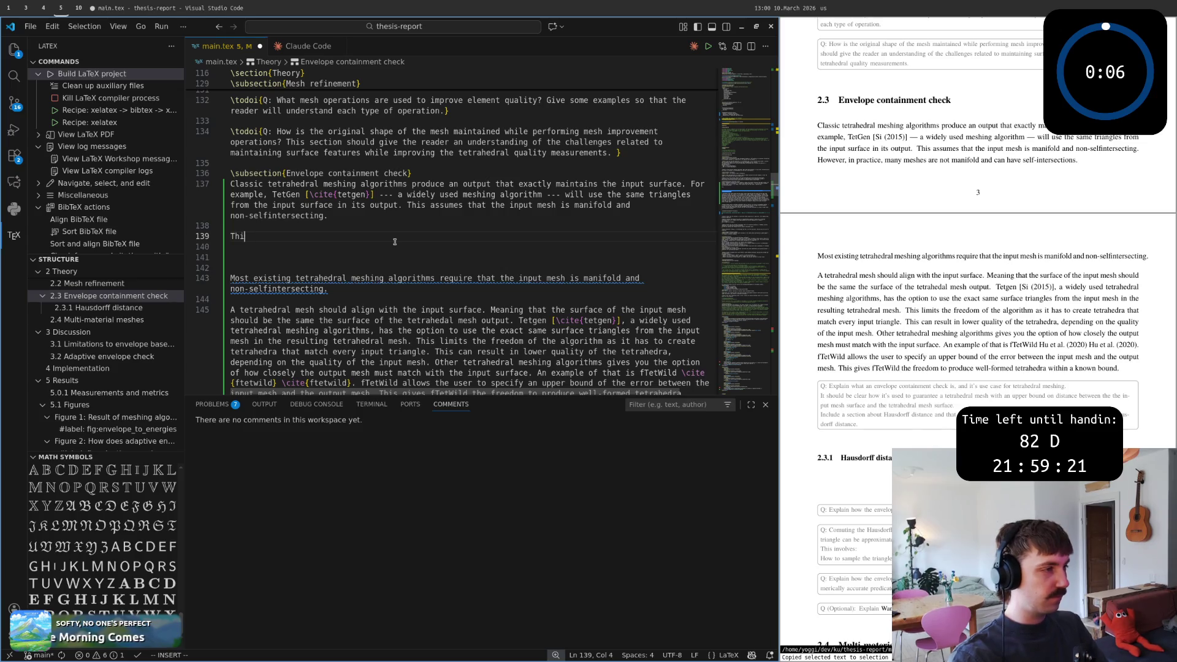
text(the)
key(Escape)
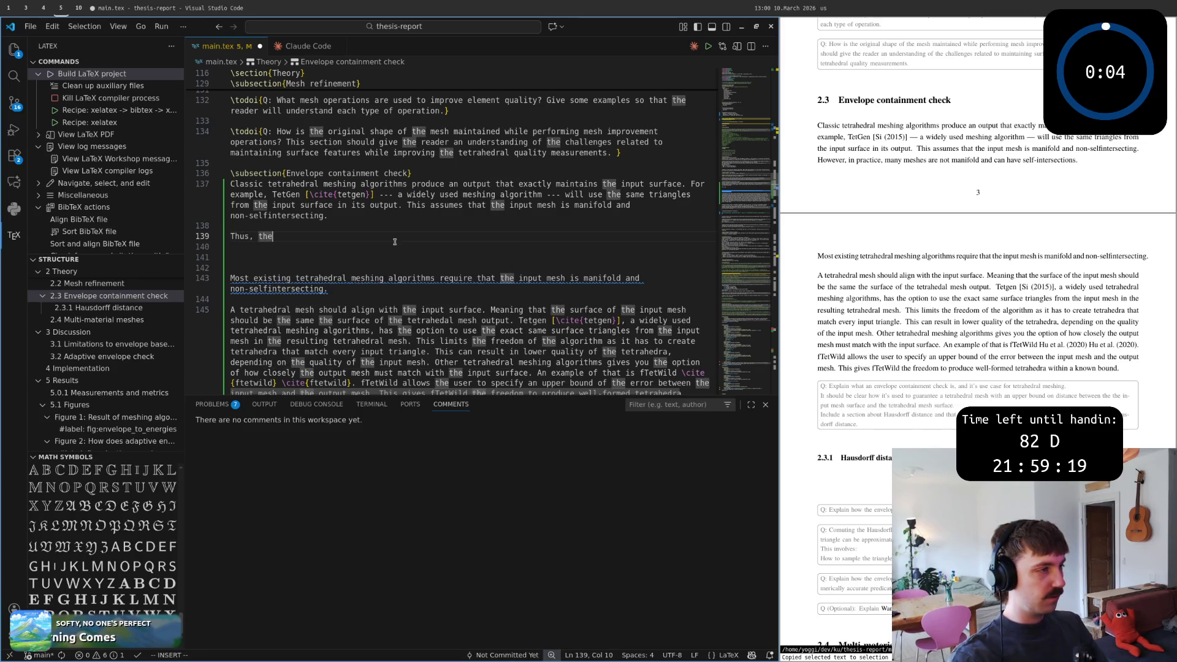
key(b)
key(b)
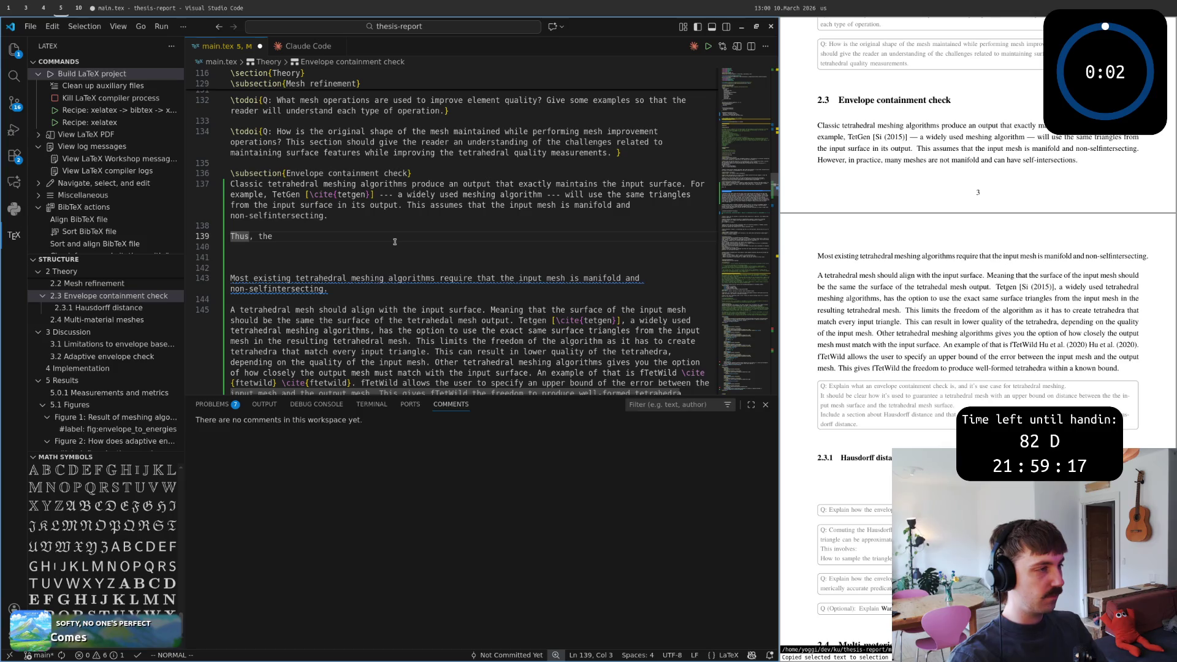
key(c)
key(c)
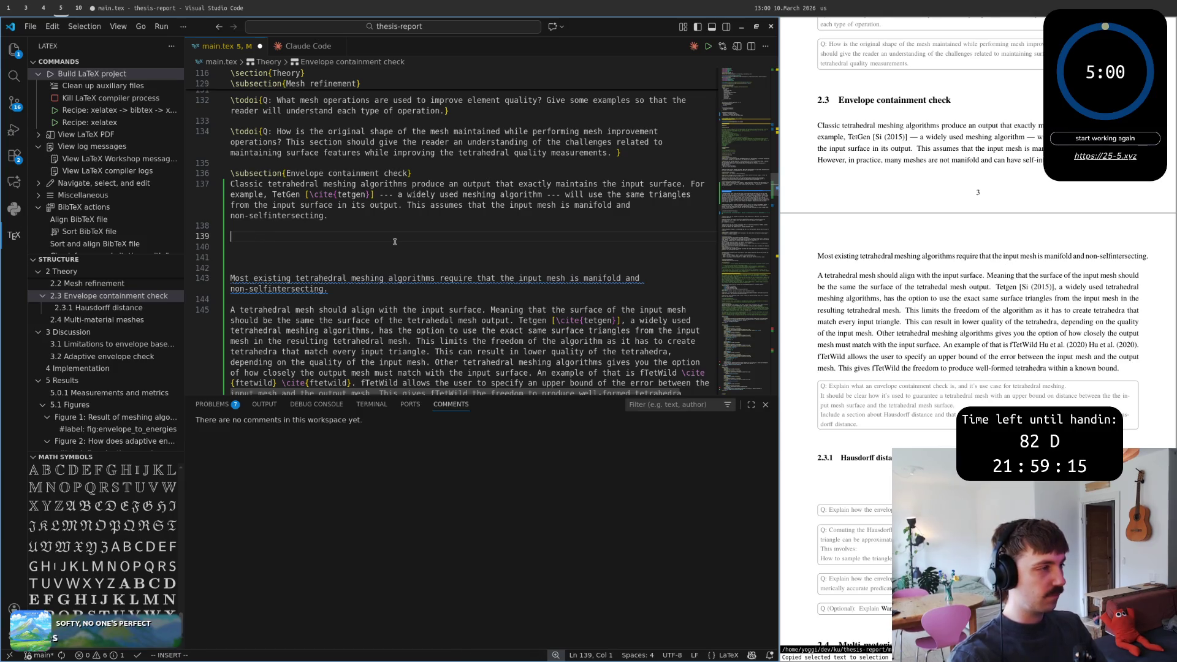
text(This)
key(Escape)
key(ctrl+s)
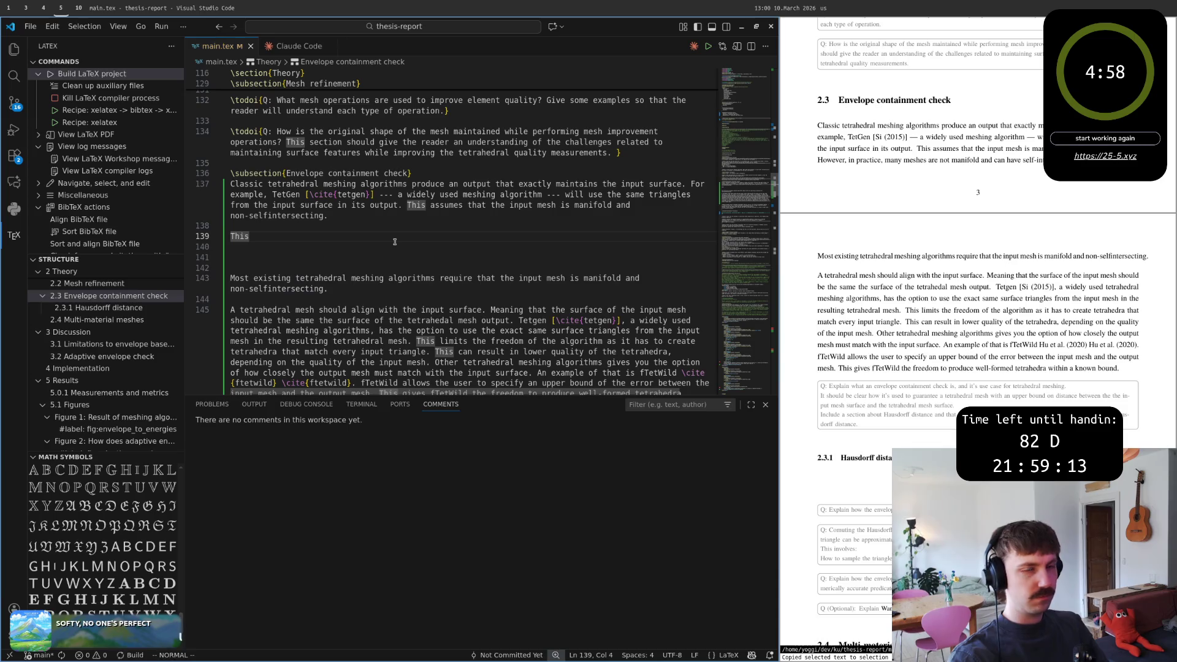